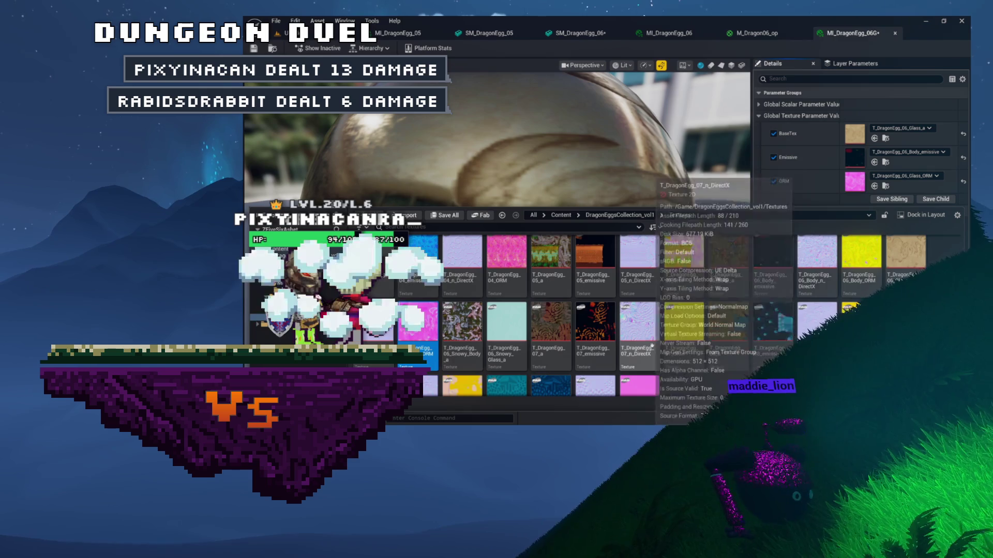
Step: Set T_DragonEgg_06_Glass_ORM as MI_DragonEgg_06G's Emissive texture so the egg glows pink
scroll(724, 290, "down", 1)
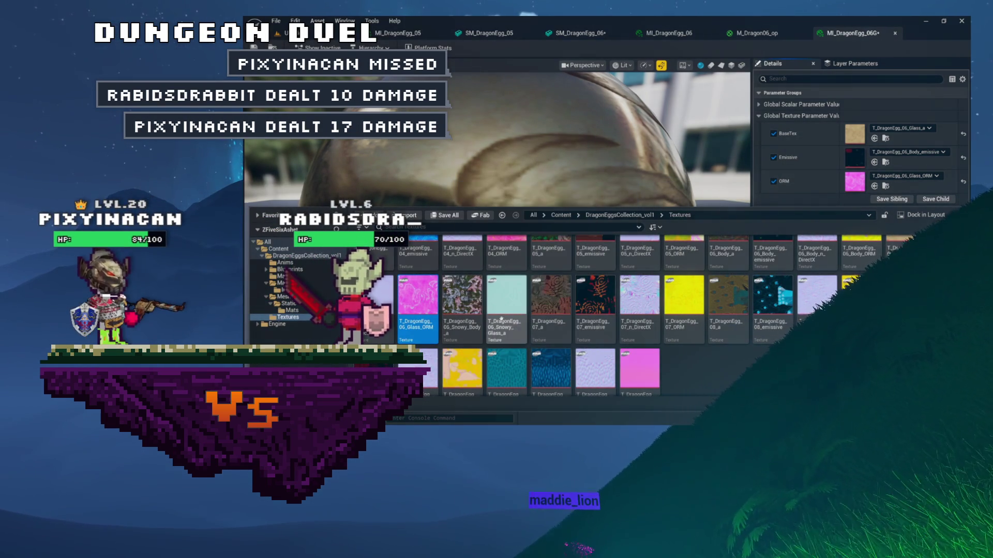
scroll(574, 313, "up", 1)
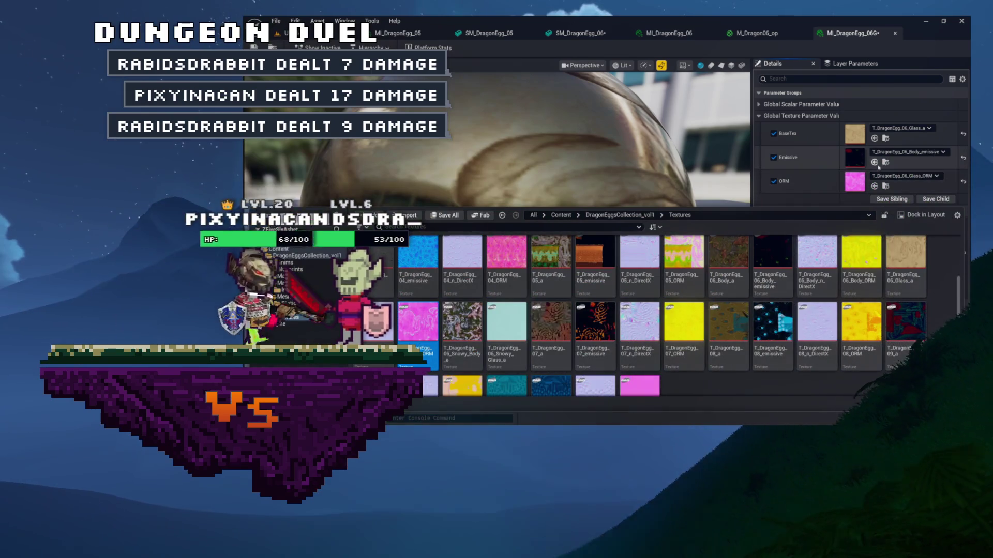
left_click(875, 163)
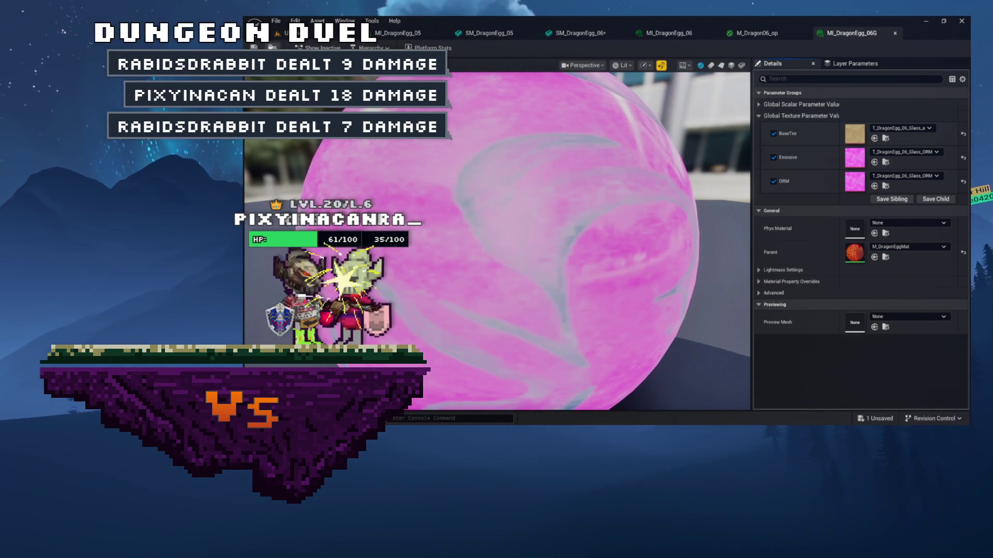
Step: Assign MI_DragonEgg_06G to SM_DragonEgg_06's Element 0 slot, check the pink egg, and reopen the instance
left_click(758, 32)
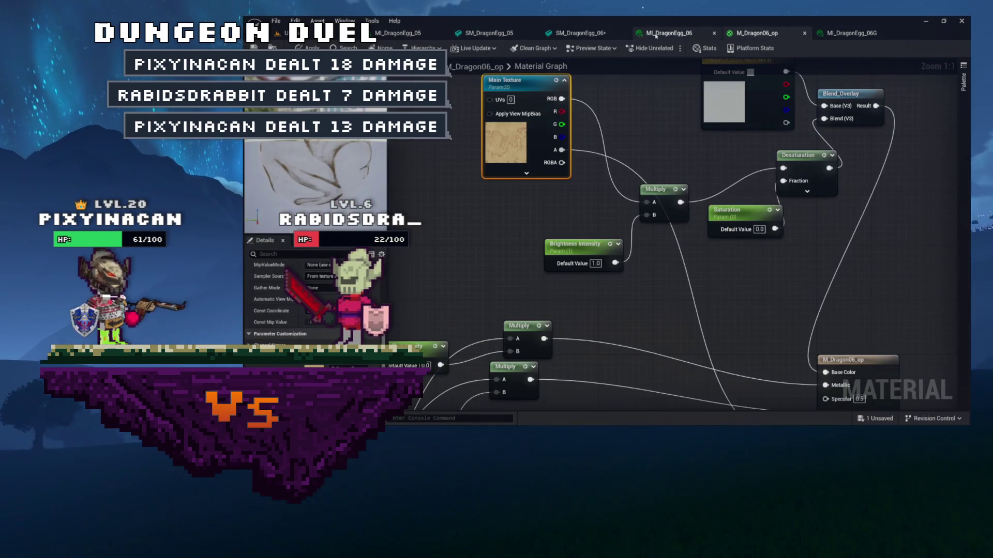
left_click(656, 35)
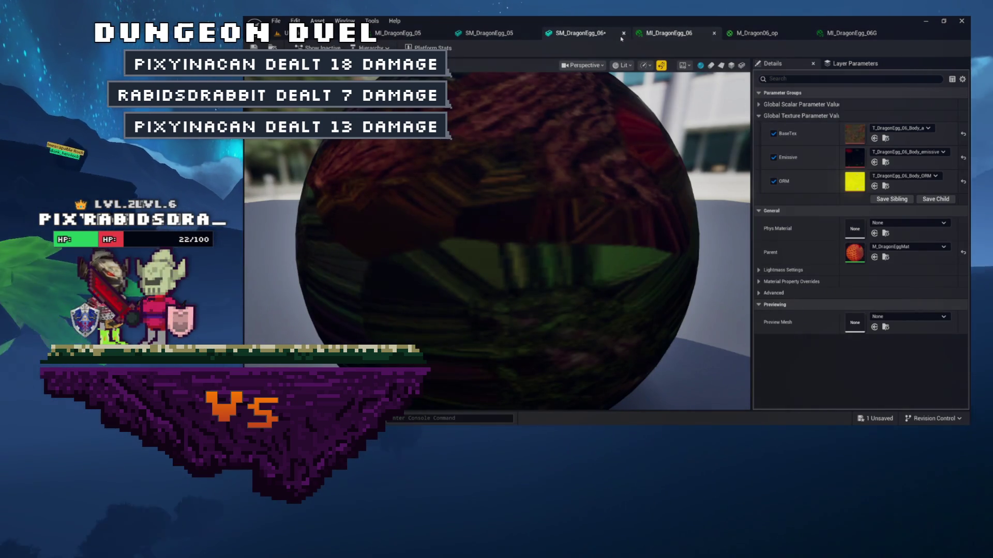
left_click(621, 37)
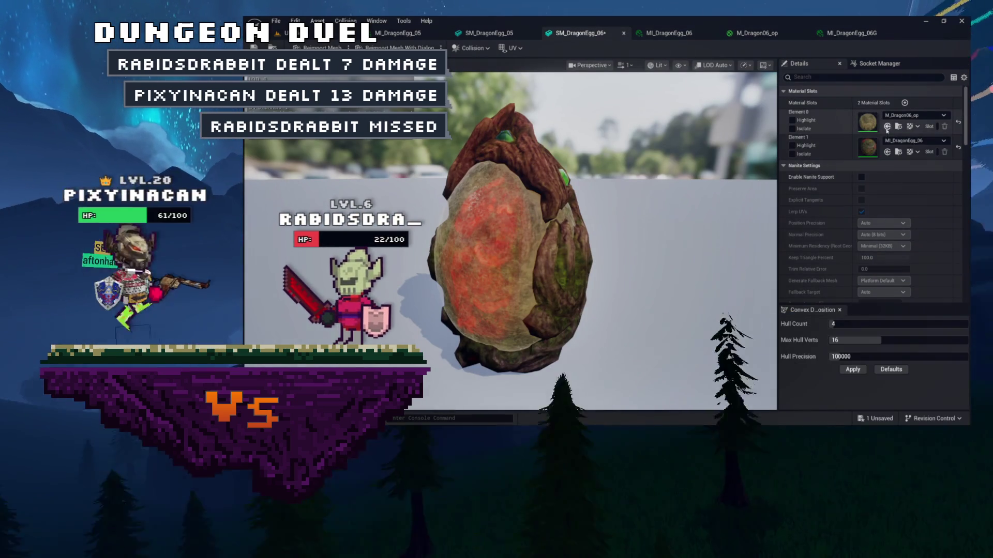
left_click(887, 127)
mouse_move(511, 238)
left_mouse_down()
mouse_move(563, 238)
mouse_move(466, 238)
mouse_move(538, 238)
mouse_move(517, 243)
mouse_move(517, 222)
mouse_move(579, 222)
left_mouse_up()
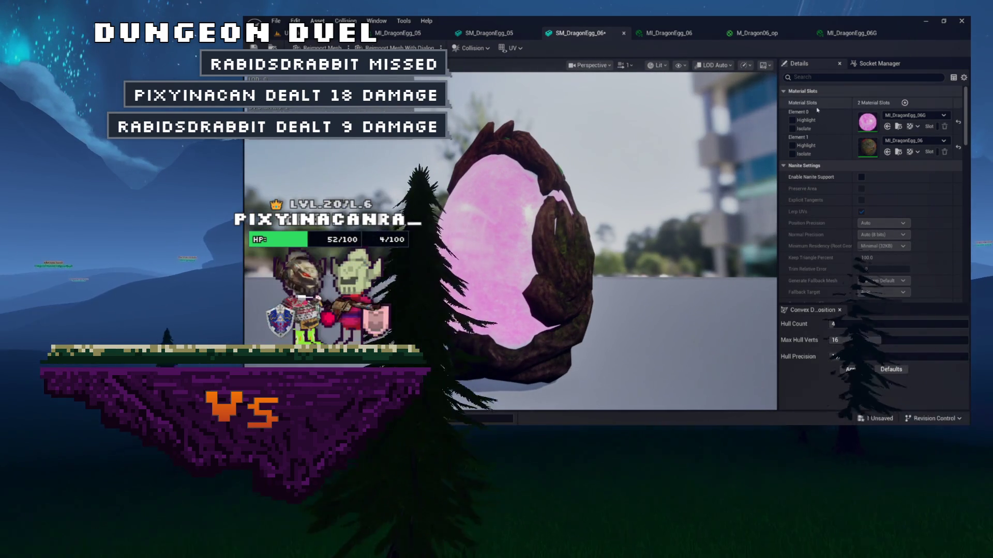
double_click(867, 122)
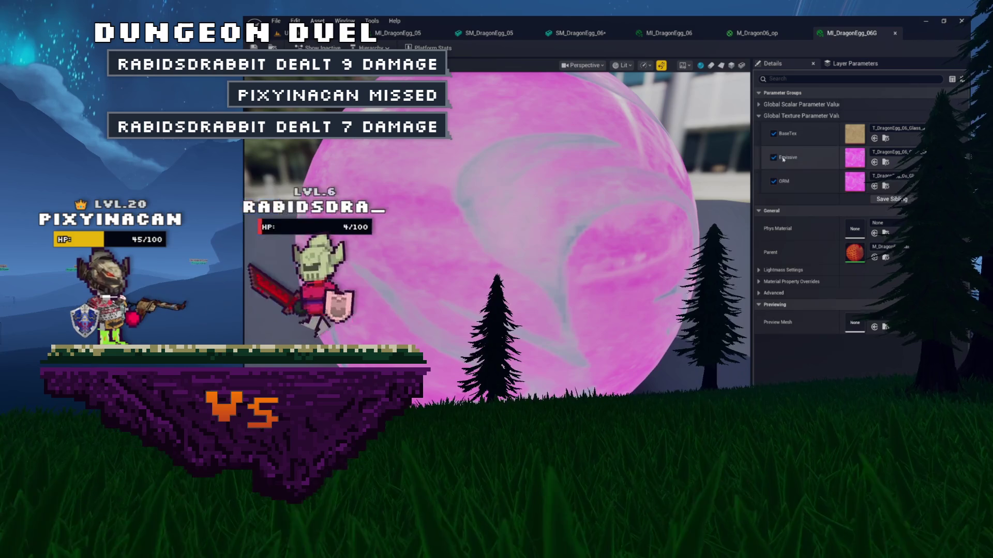
Step: Override GlowStrength to 0.1 in MI_DragonEgg_06G and inspect the dimmer egg on SM_DragonEgg_06
left_click(759, 104)
left_click(774, 116)
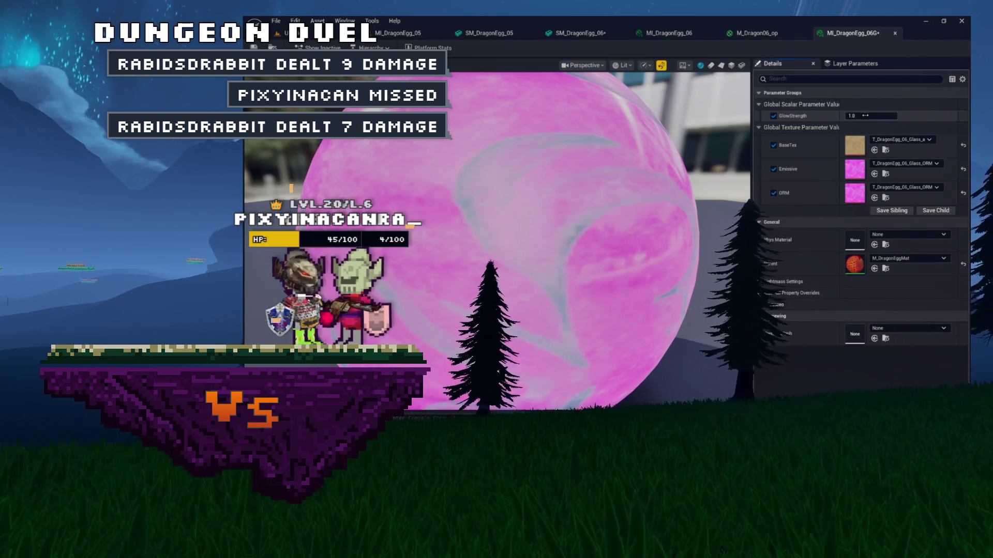
left_click(865, 116)
type("0.1")
key("Return")
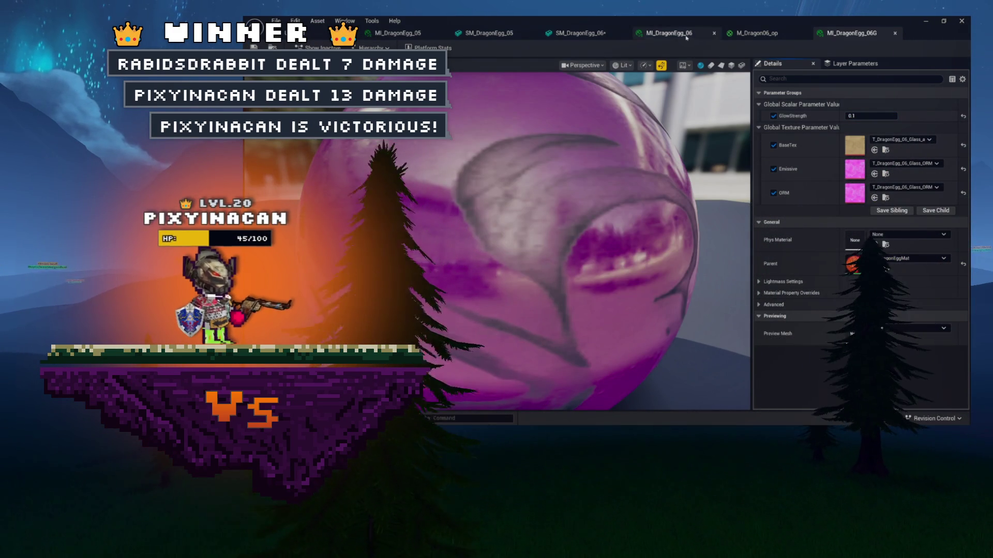
left_click(575, 33)
mouse_move(508, 182)
left_mouse_down()
mouse_move(548, 184)
mouse_move(496, 181)
mouse_move(543, 182)
mouse_move(507, 182)
left_mouse_up()
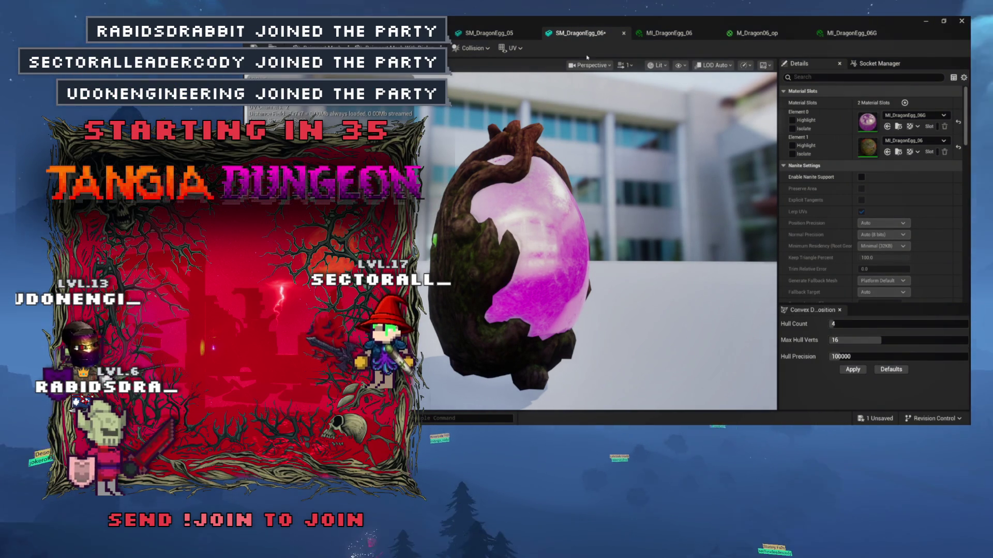
Step: Save the SM_DragonEgg_06 static mesh with Ctrl+S
key("ctrl+s")
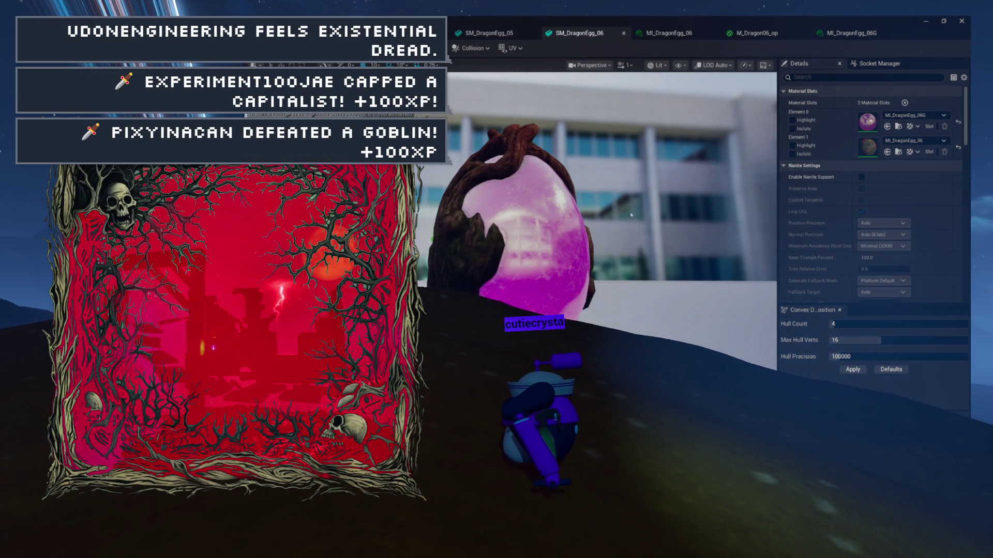
Step: Create a Material Instance named MI_DragonEgg_07 in Mats, open it and save it
key("ctrl+space")
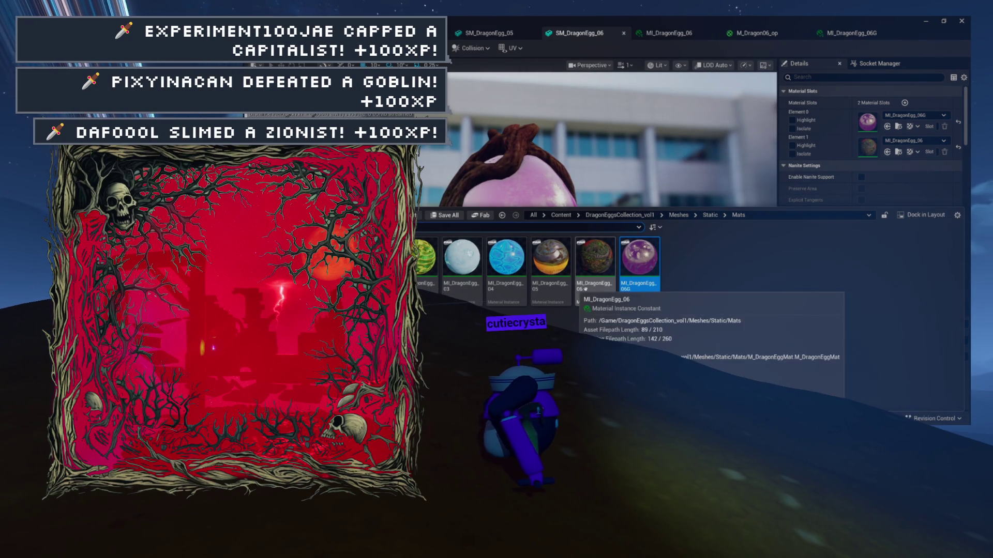
right_click(595, 282)
left_click(604, 286)
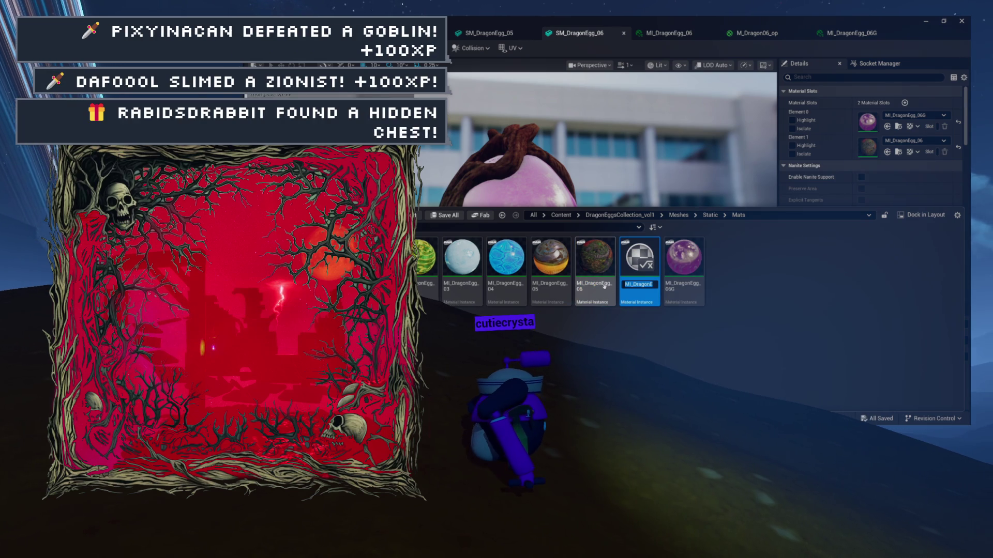
key("Return")
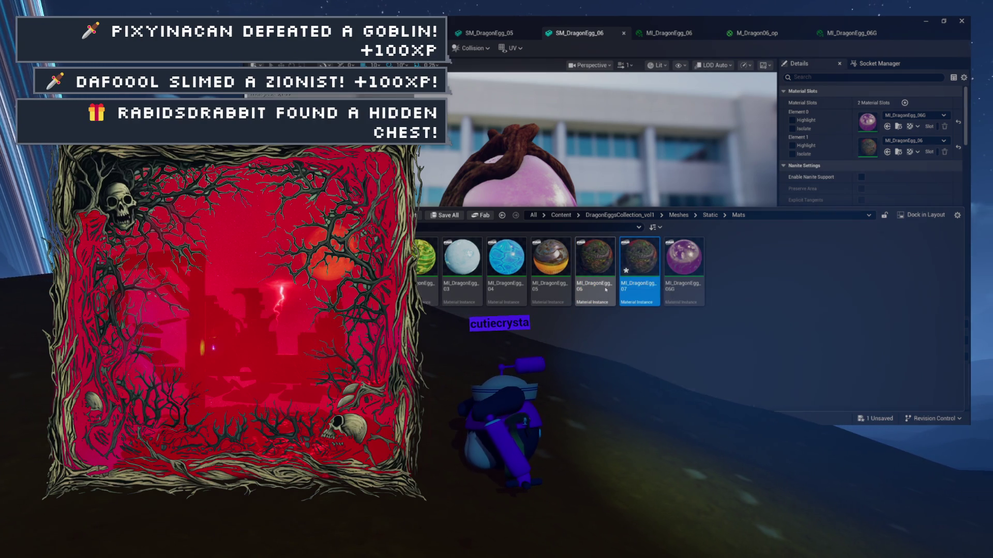
double_click(640, 258)
key("ctrl+s")
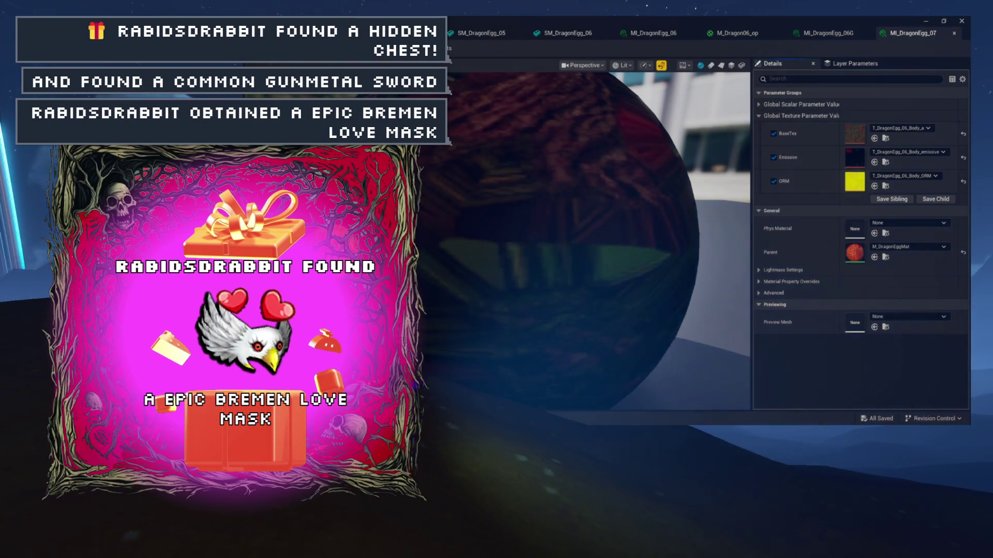
Step: Close the SM_DragonEgg_05/06, MI_DragonEgg_06, M_Dragon06_op and MI_DragonEgg_07 editors, applying the material changes
key("ctrl+b")
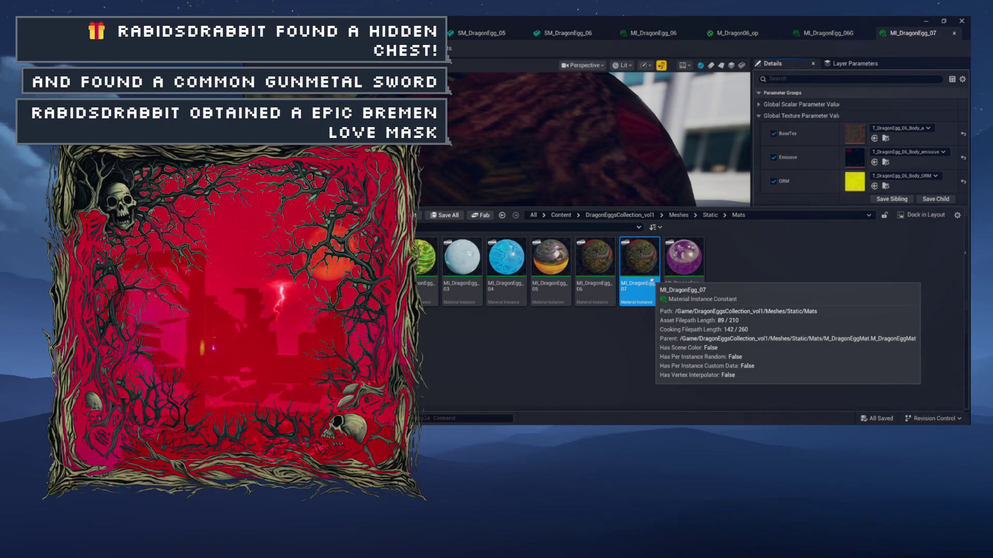
left_click_drag(481, 33, 451, 43)
left_click(444, 34)
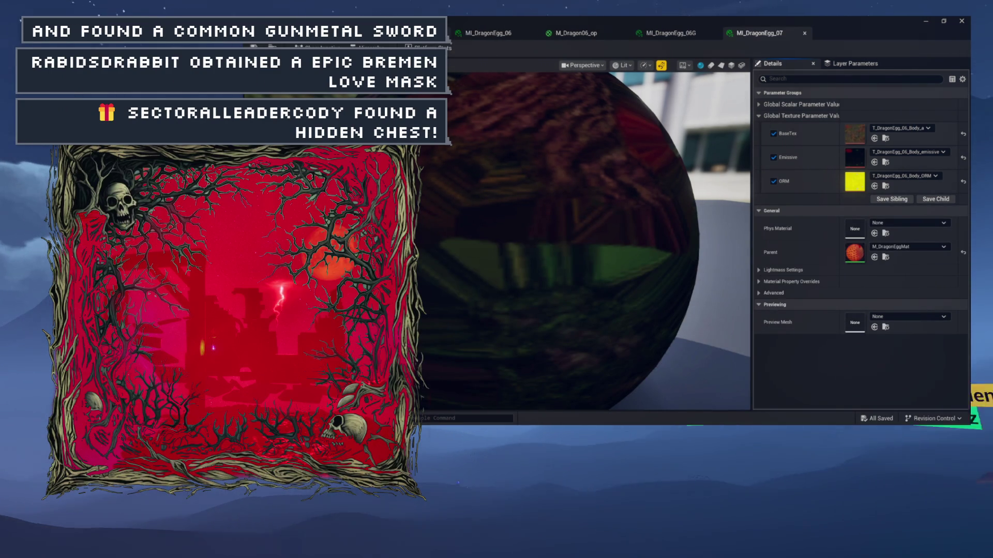
left_click(444, 34)
left_click(443, 35)
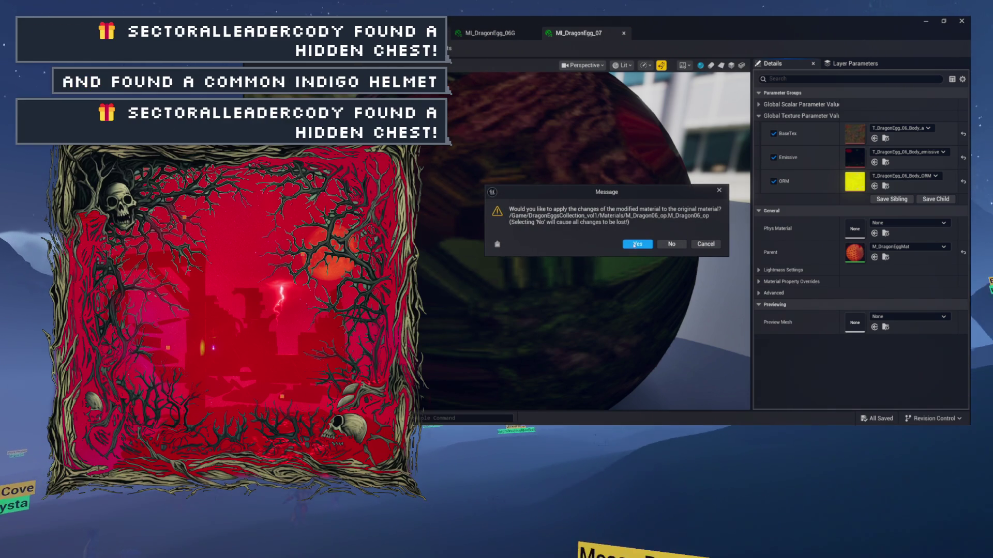
key("Return")
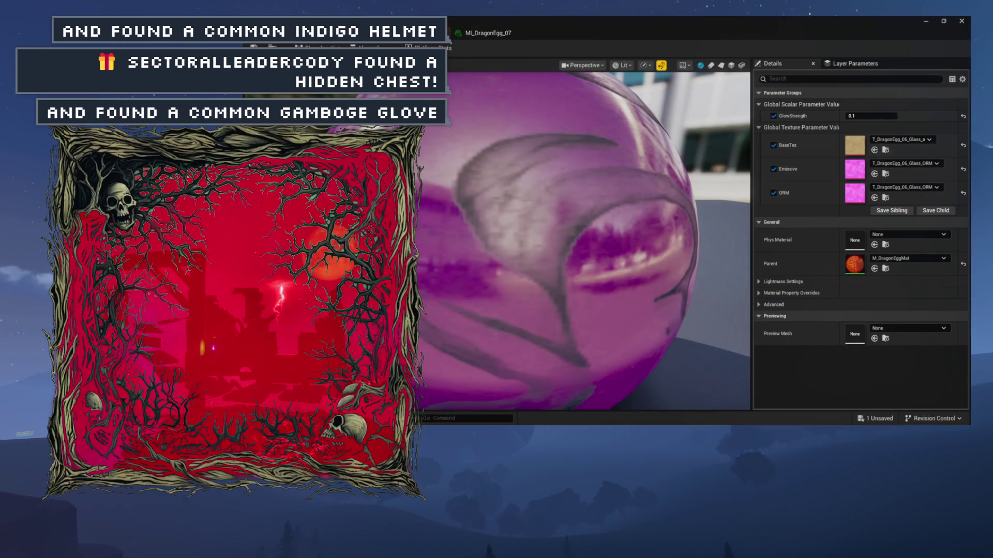
left_click(533, 32)
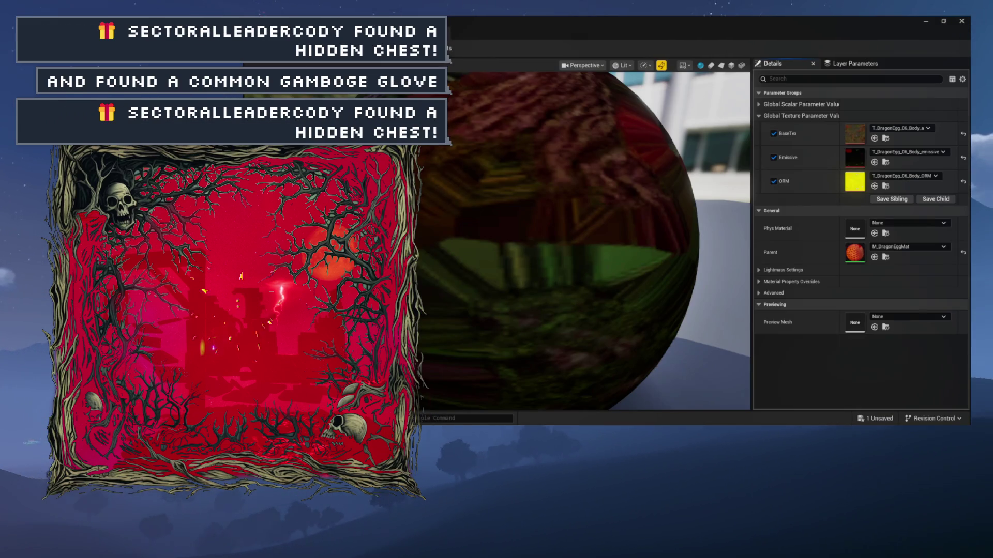
Step: Go up to the Static folder in the Content Drawer and select SM_DragonEgg_07
key("ctrl+space")
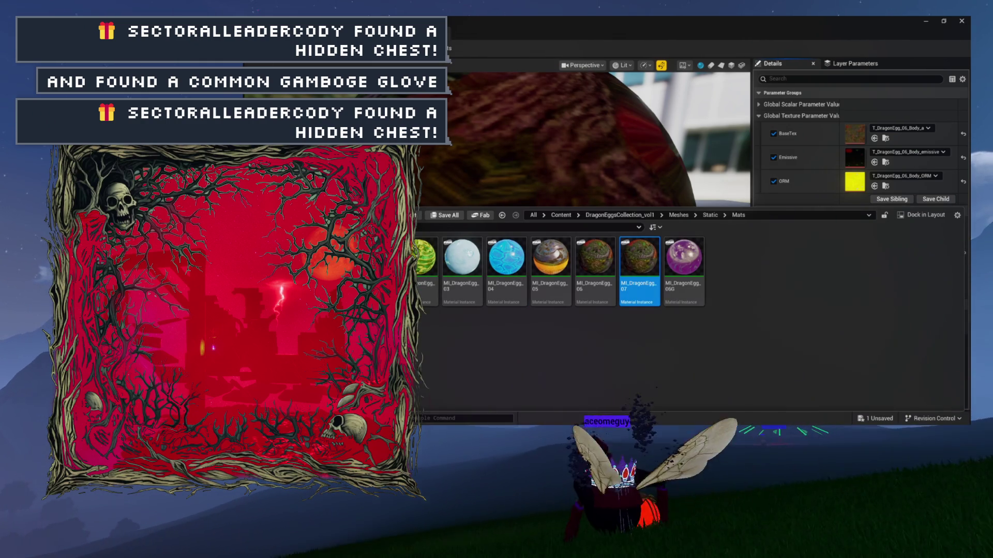
left_click(710, 215)
left_click(686, 265)
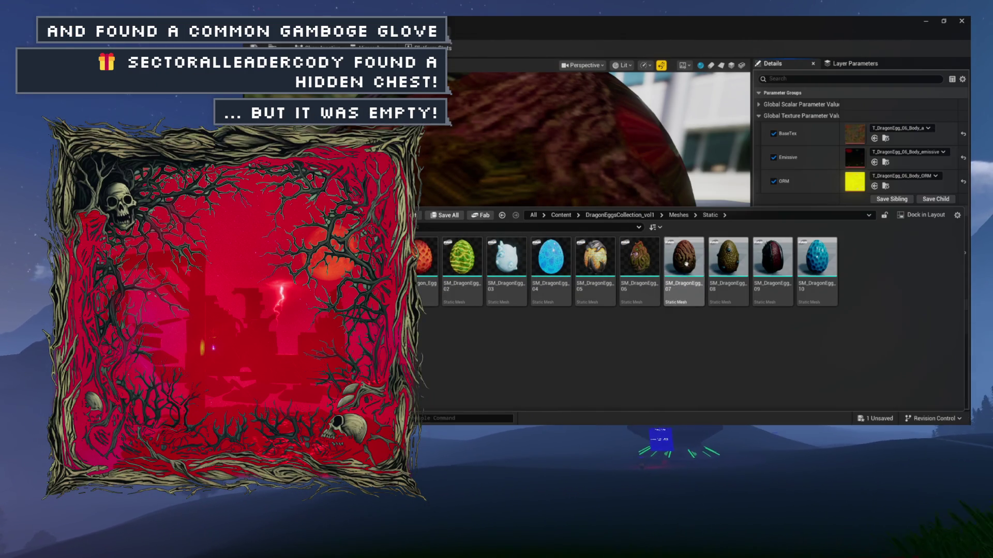
Step: Open SM_DragonEgg_07, drop a different material instance onto Element 0, and open that instance
double_click(686, 302)
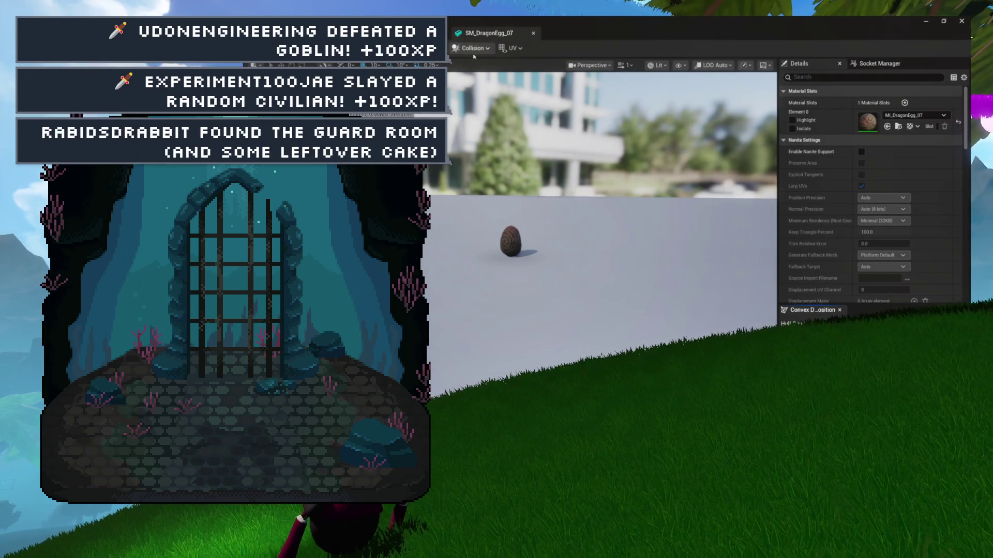
scroll(504, 139, "up", 3)
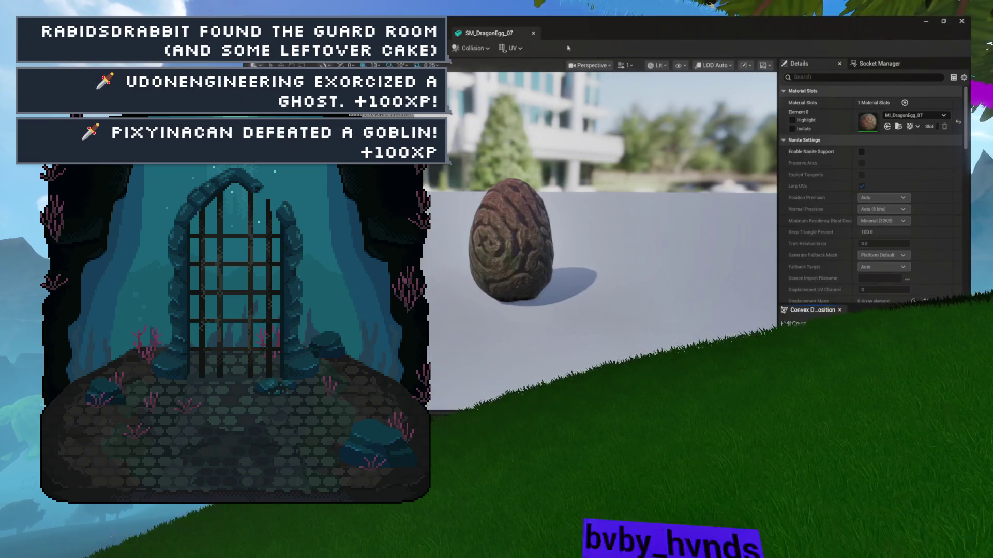
scroll(721, 152, "up", 3)
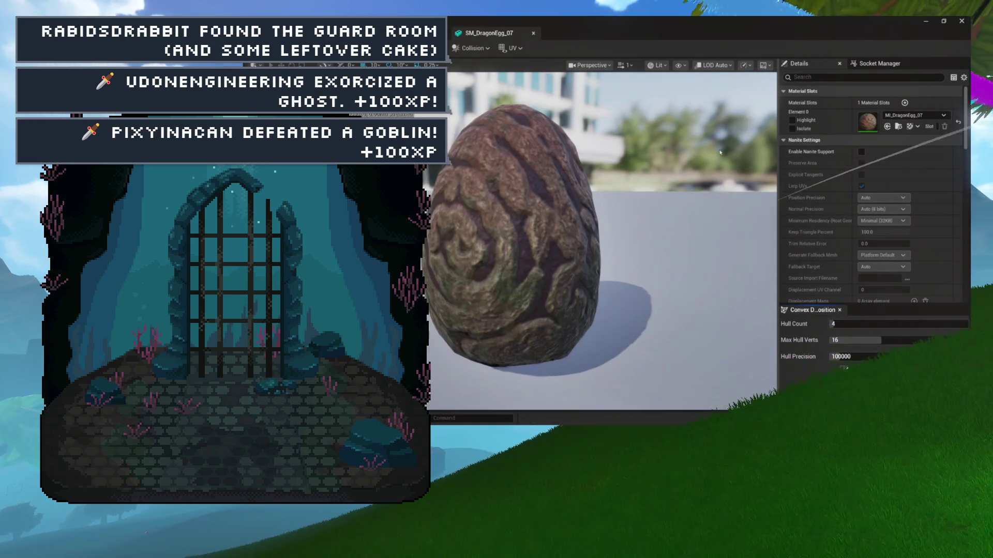
left_click_drag(992, 223, 462, 221)
double_click(869, 121)
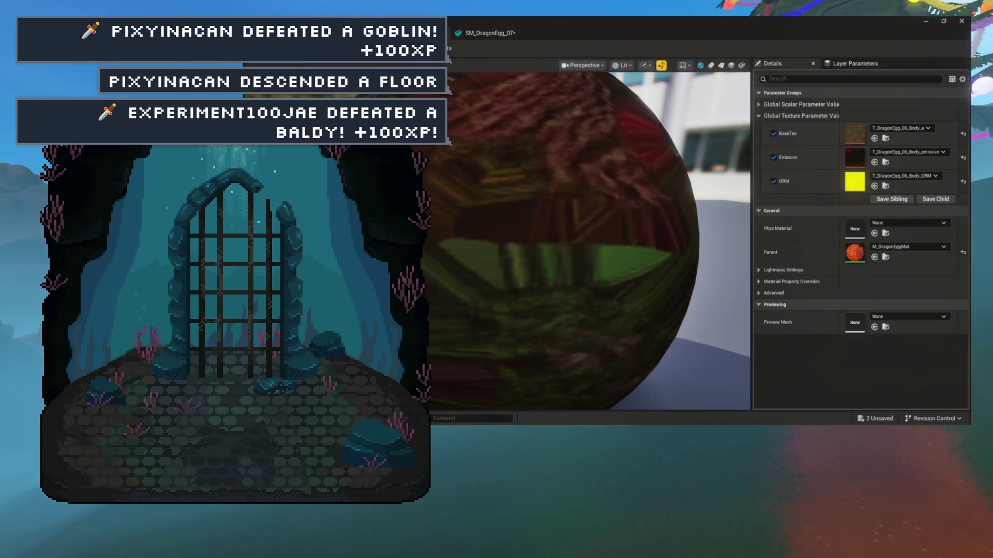
Step: Browse the dragon egg texture assets from the instance's texture parameter
left_click(885, 138)
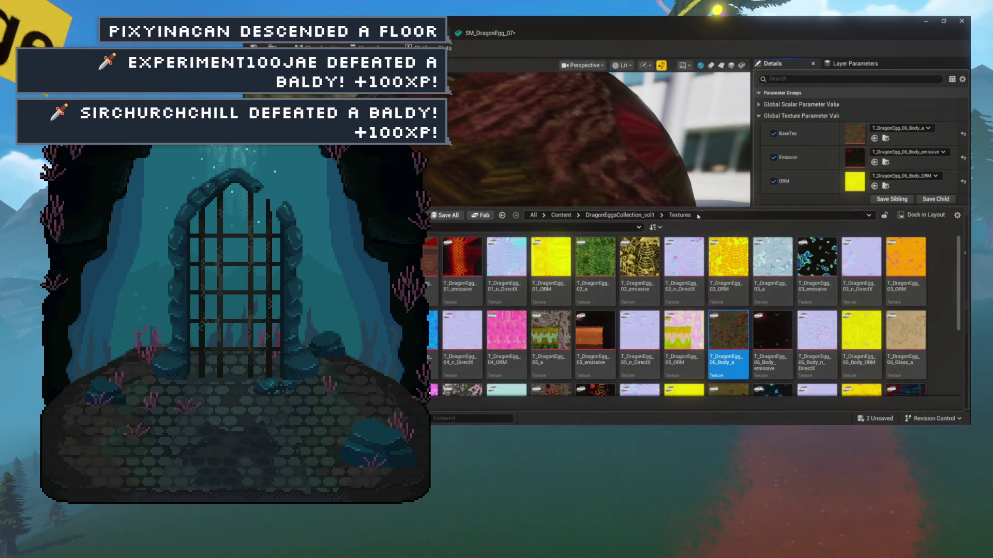
scroll(852, 314, "down", 1)
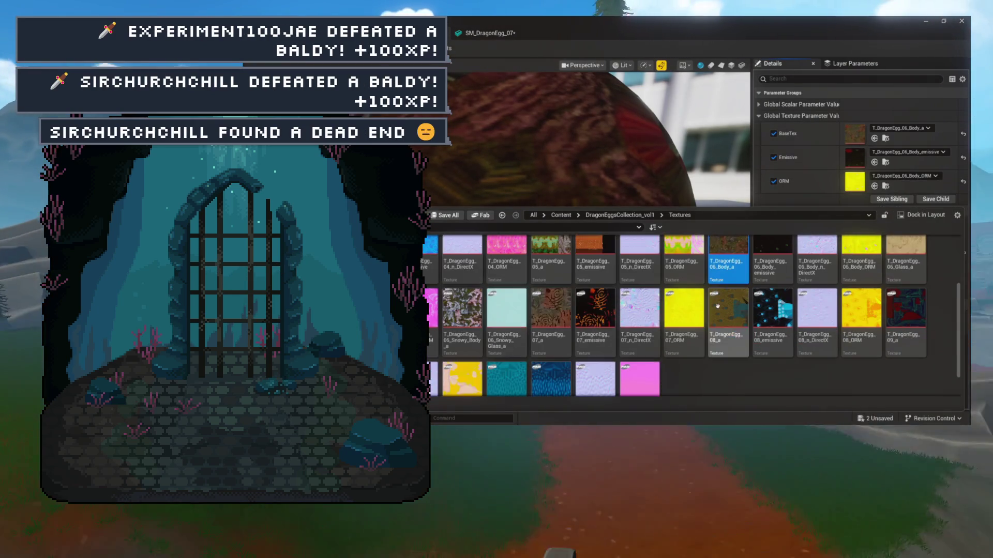
mouse_move(461, 310)
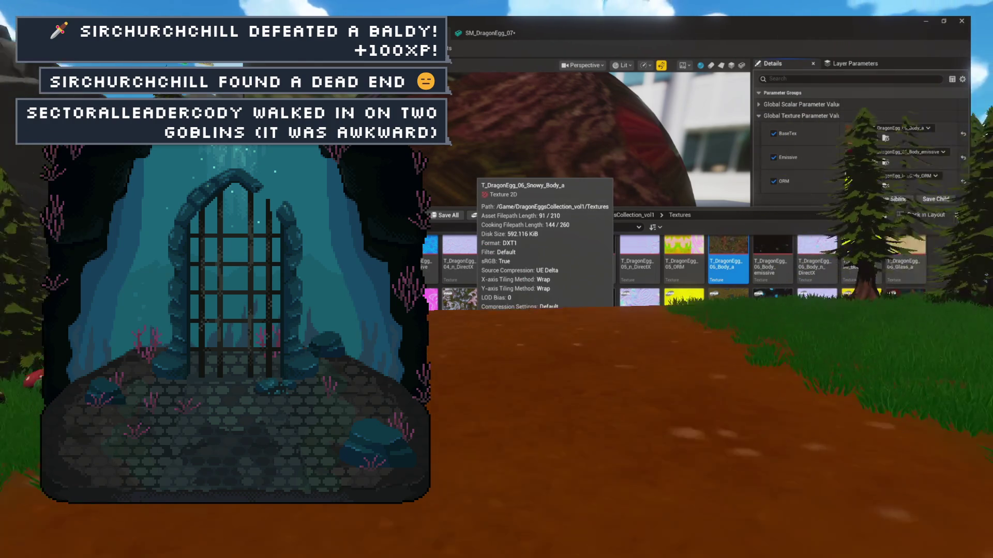
mouse_move(595, 300)
scroll(672, 289, "up", 1)
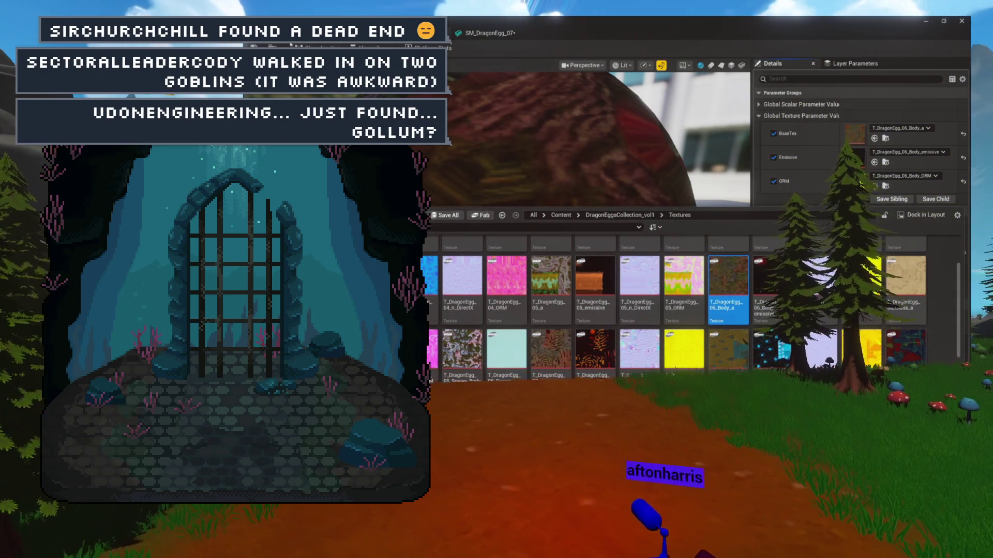
Step: Open MI_DragonEgg_06 from the Mats folder and duplicate it
key("ctrl+b")
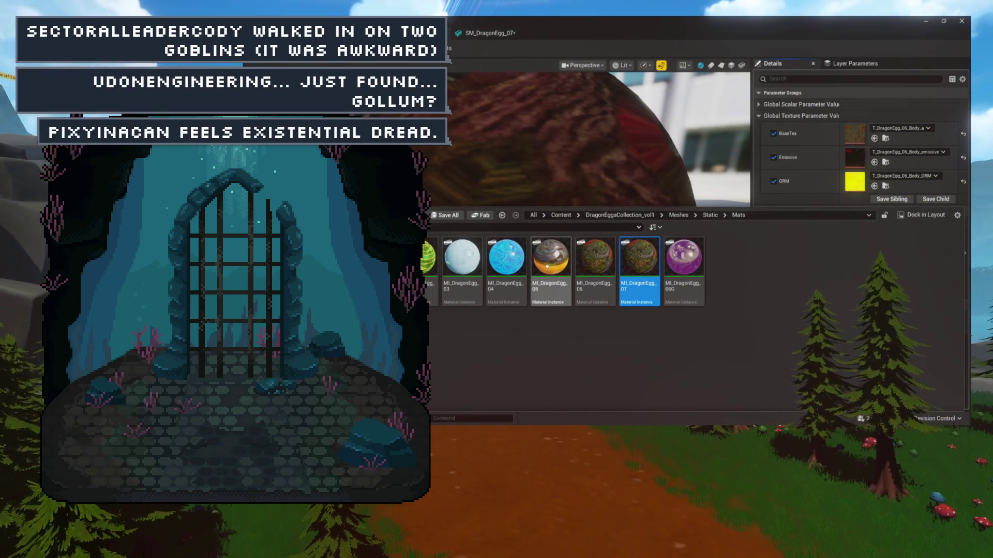
double_click(585, 300)
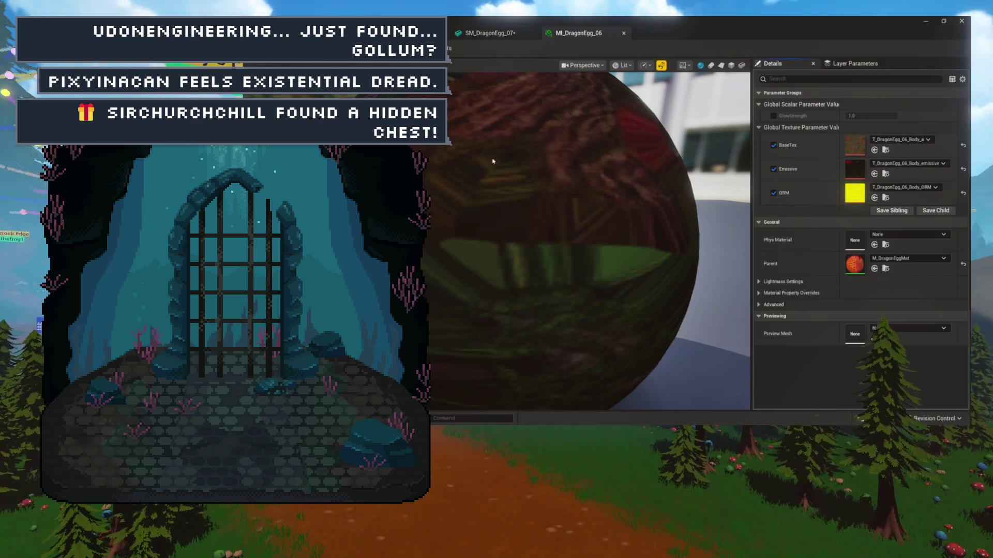
key("ctrl+space")
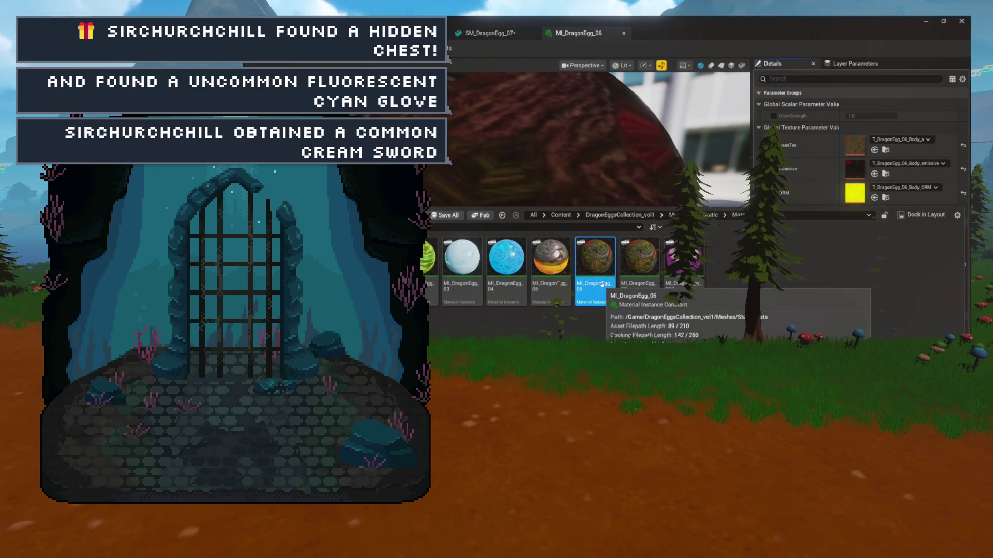
key("ctrl+d")
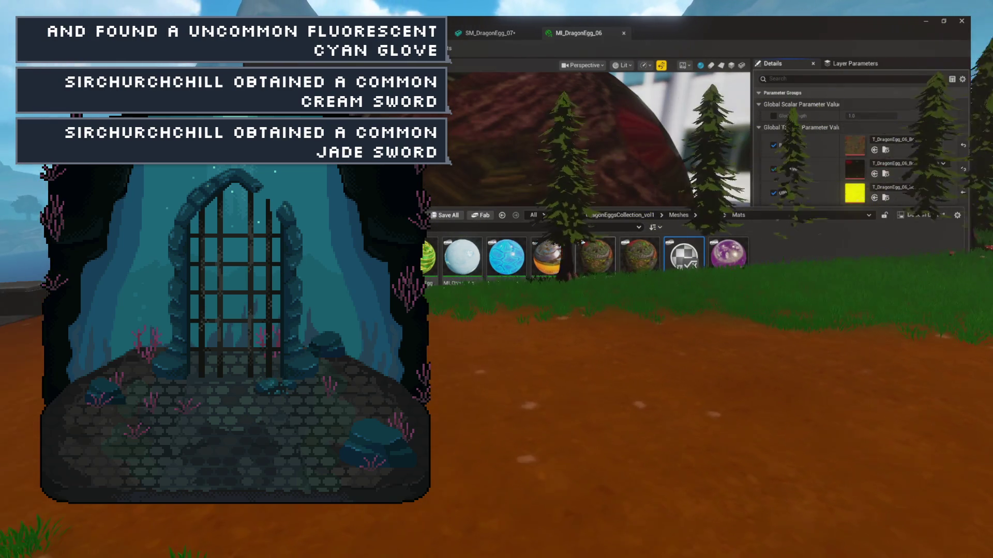
Step: Open and save MI_DragonEgg_06S, then set its BaseTex to T_DragonEgg_06_Snowy_Body_a
double_click(682, 257)
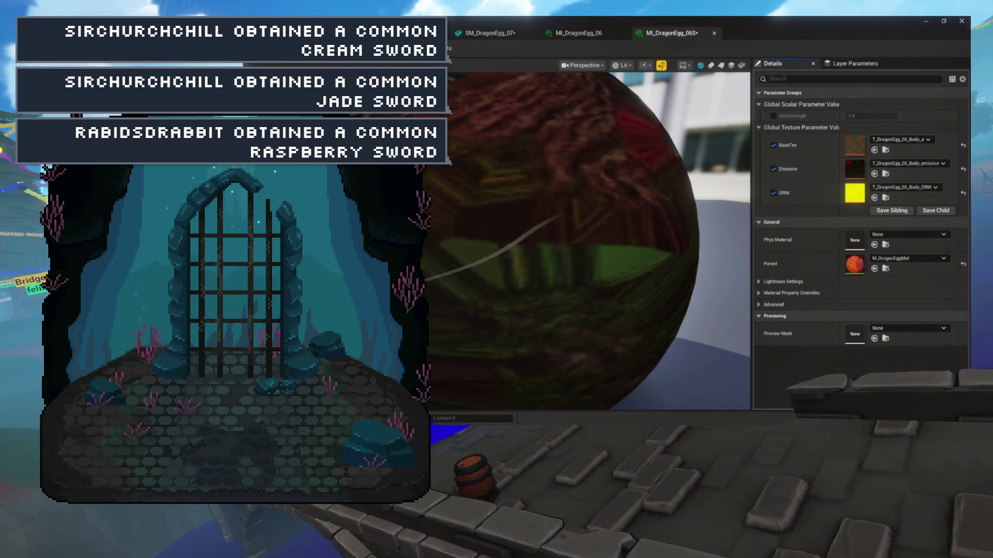
key("ctrl+s")
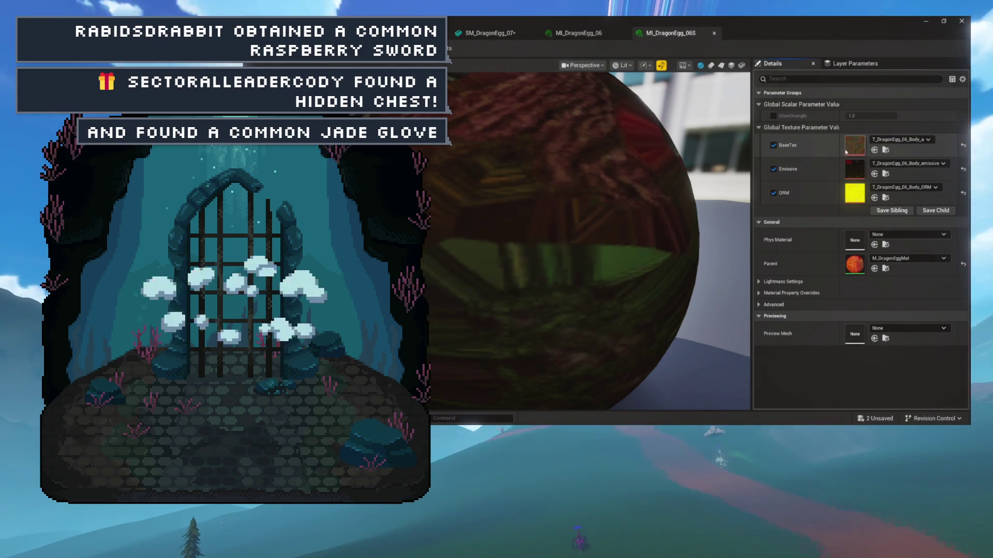
left_click(886, 149)
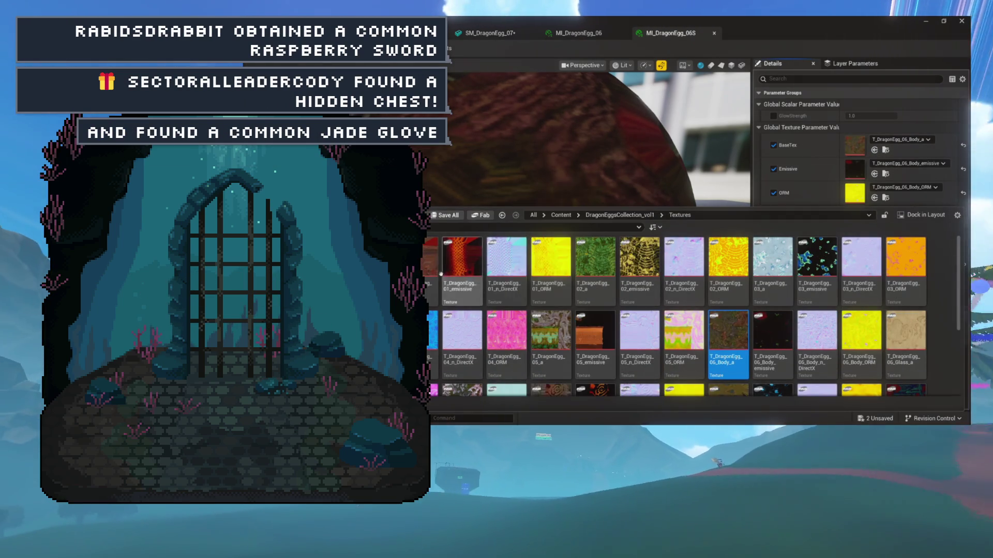
scroll(583, 313, "down", 1)
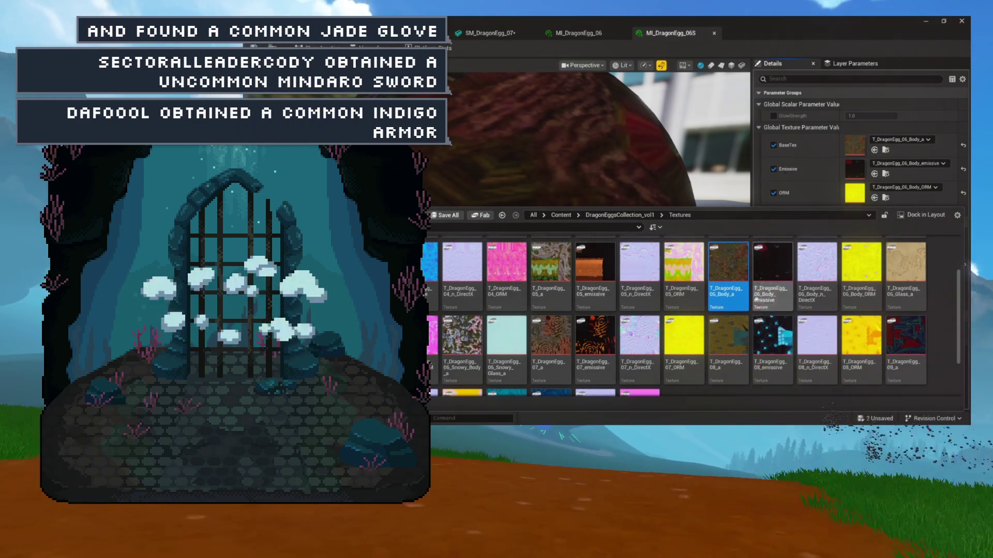
scroll(621, 331, "up", 2)
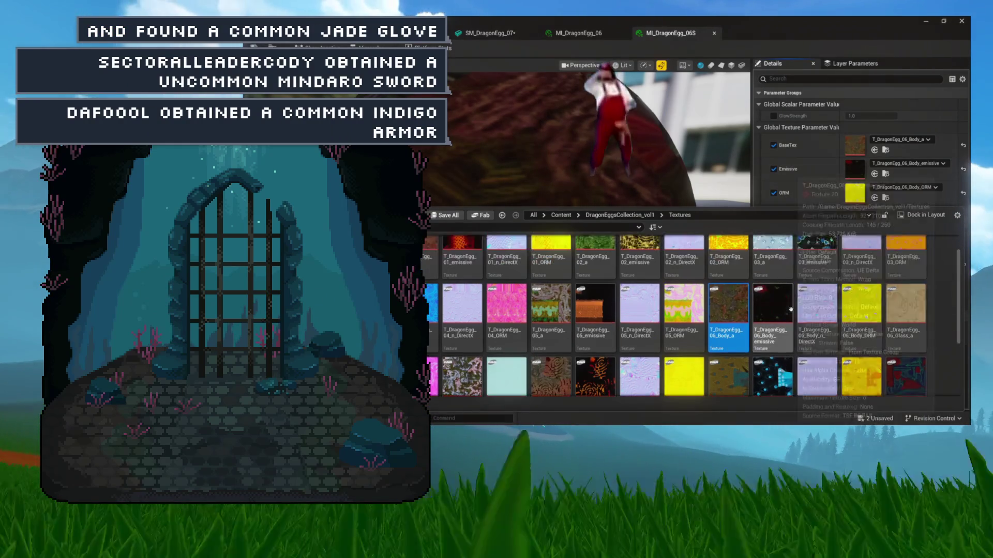
scroll(640, 357, "down", 2)
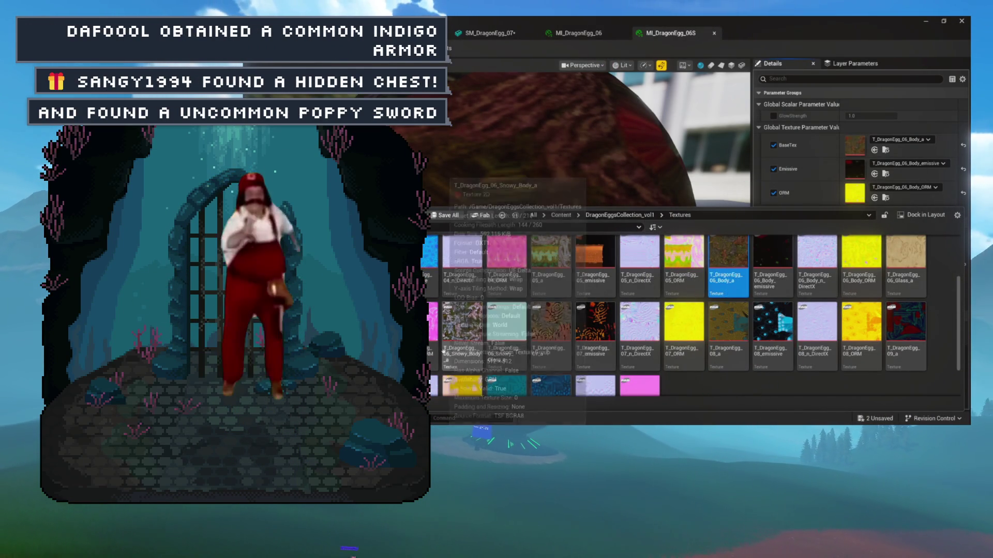
left_click(462, 331)
left_click(874, 150)
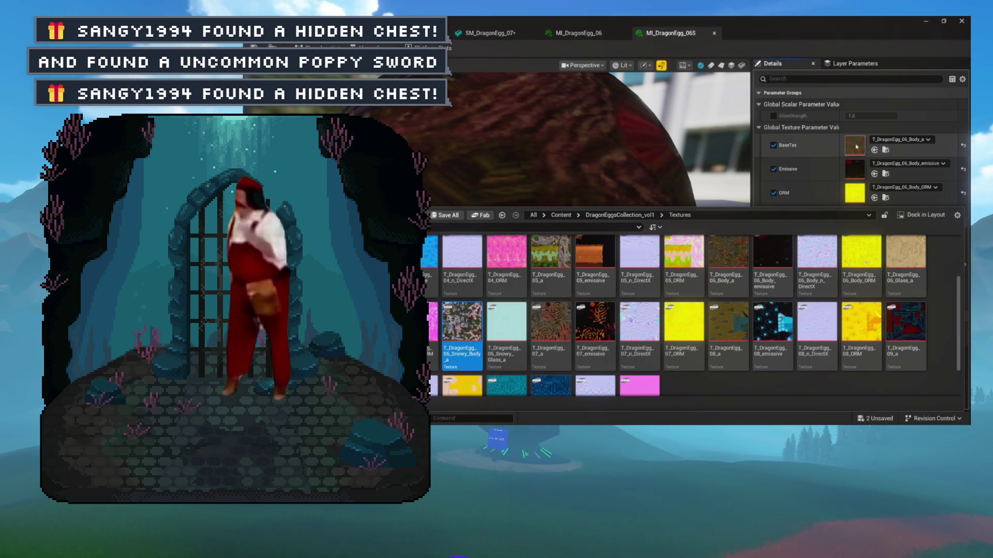
left_click(886, 150)
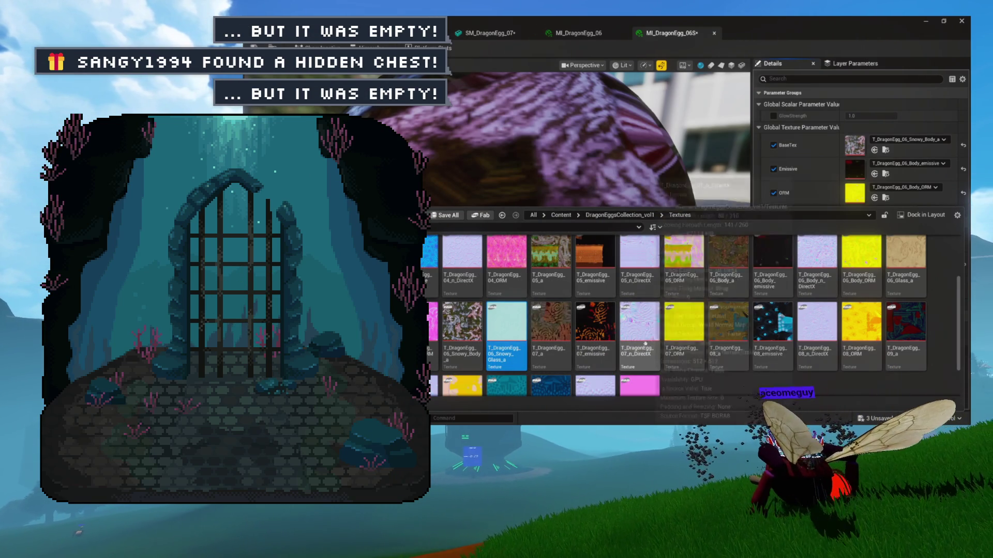
Step: Browse the egg 07 textures and select T_DragonEgg_07_a in the Content Drawer
mouse_move(631, 365)
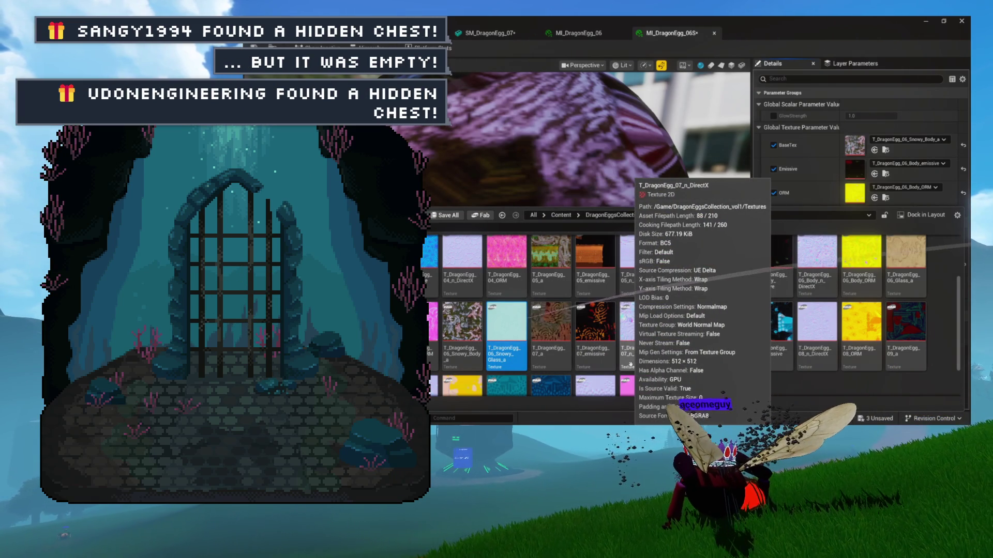
mouse_move(675, 365)
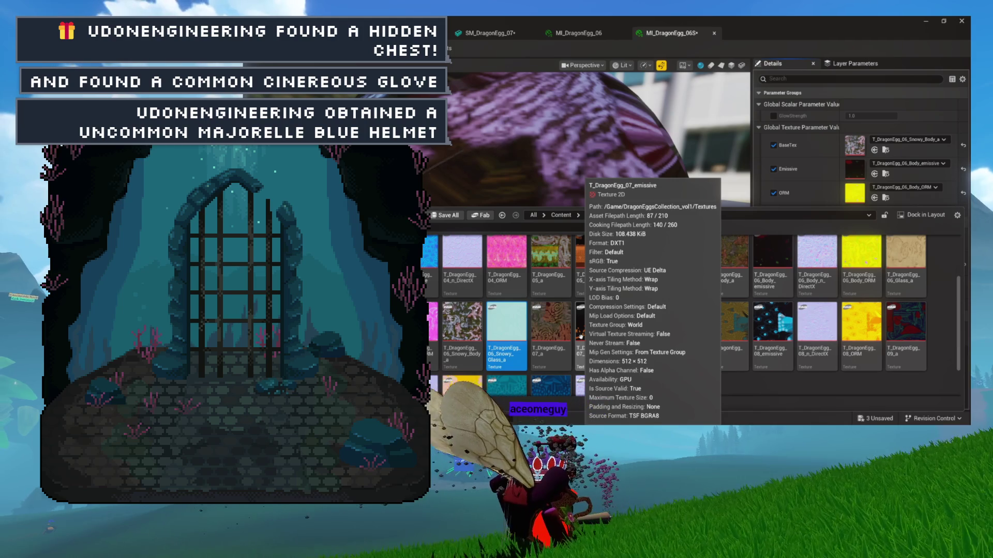
left_click(550, 331)
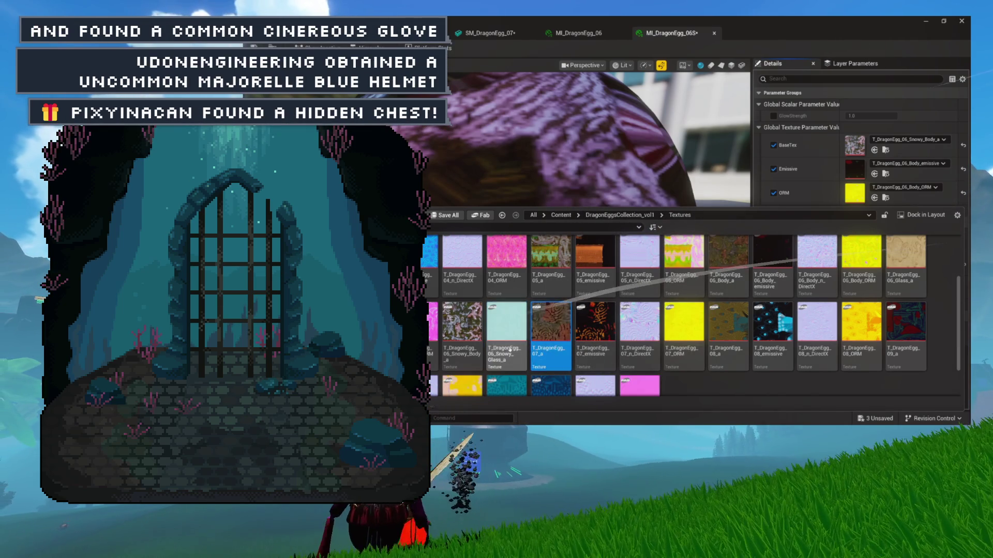
left_click(554, 343)
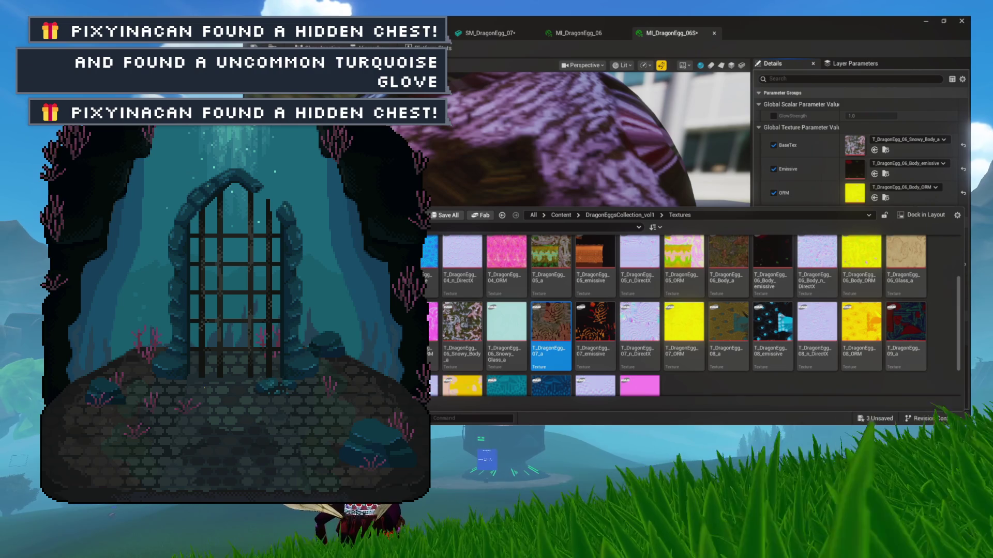
Step: Close the drawer, save MI_DragonEgg_06S, and locate it in the Mats folder
left_click(693, 40)
key("ctrl+s")
key("ctrl+space")
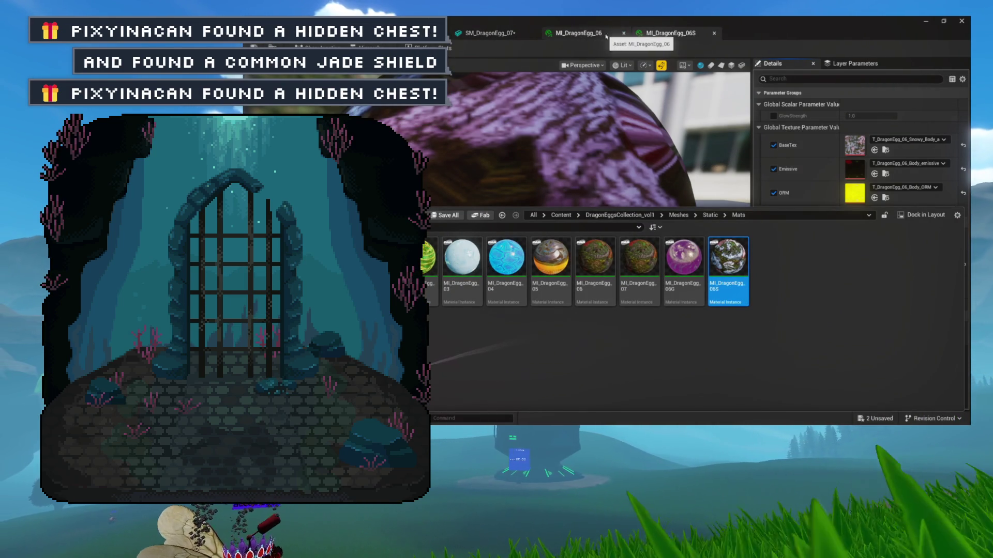
Step: Assign MI_DragonEgg_06S to SM_DragonEgg_06's Element 1 slot and orbit to check the snowy shell
key("alt+Left")
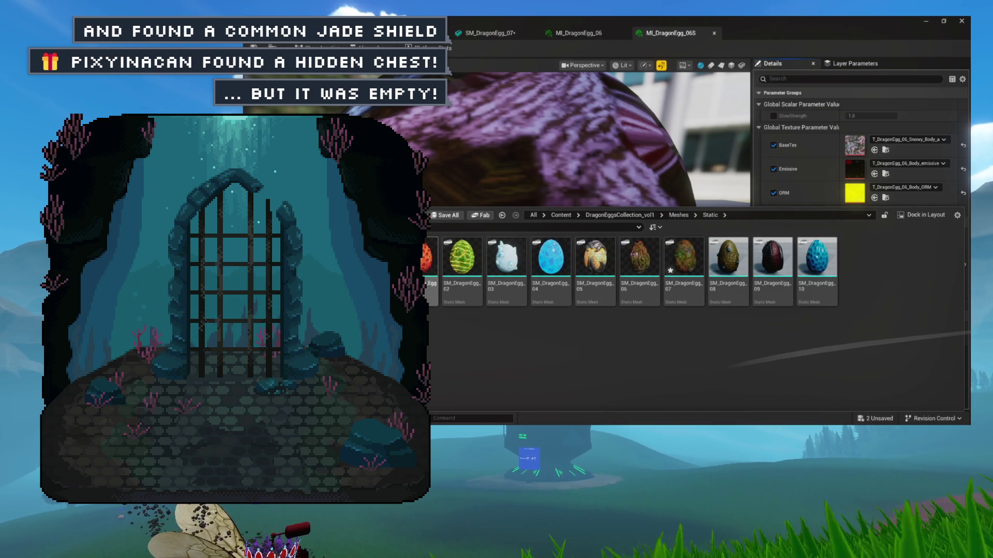
double_click(637, 295)
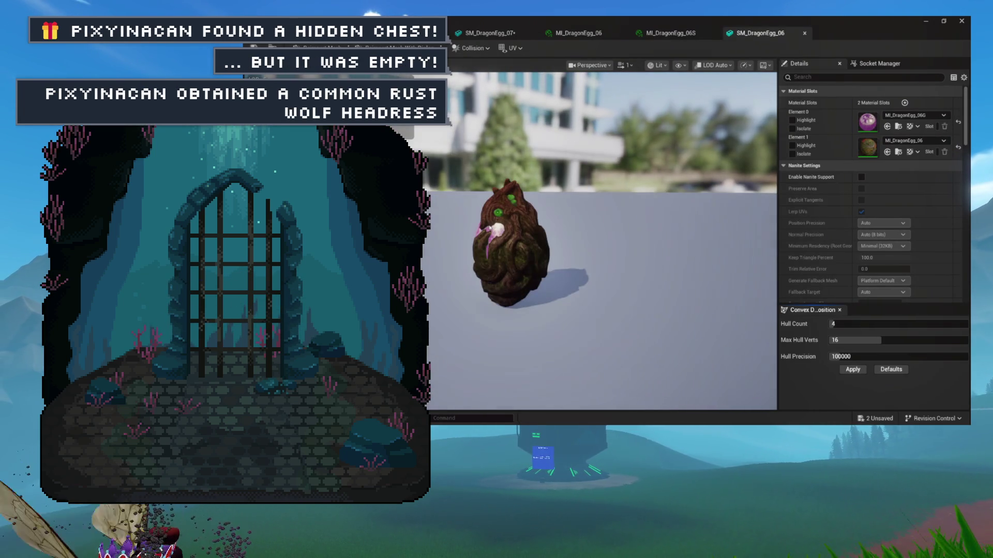
left_click_drag(488, 225, 447, 226)
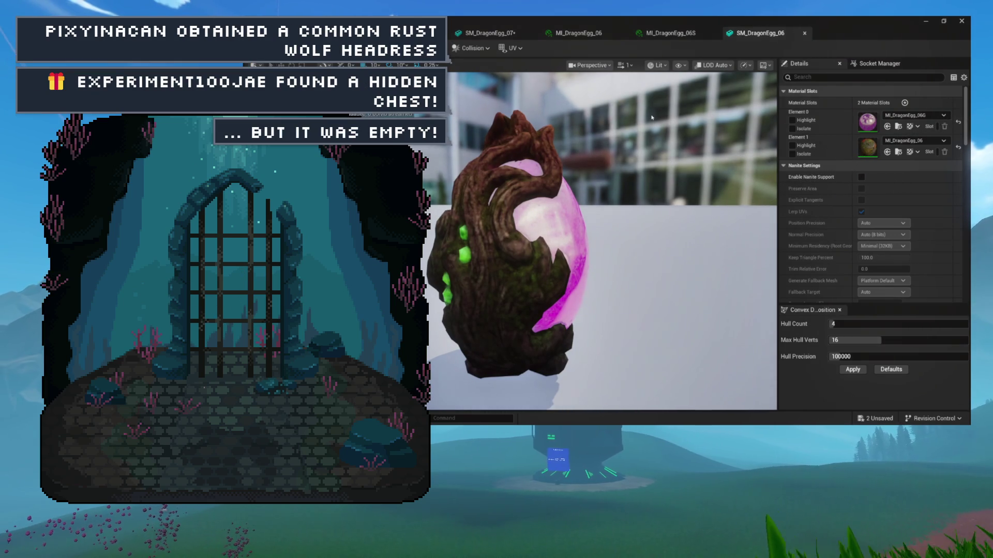
left_click(688, 34)
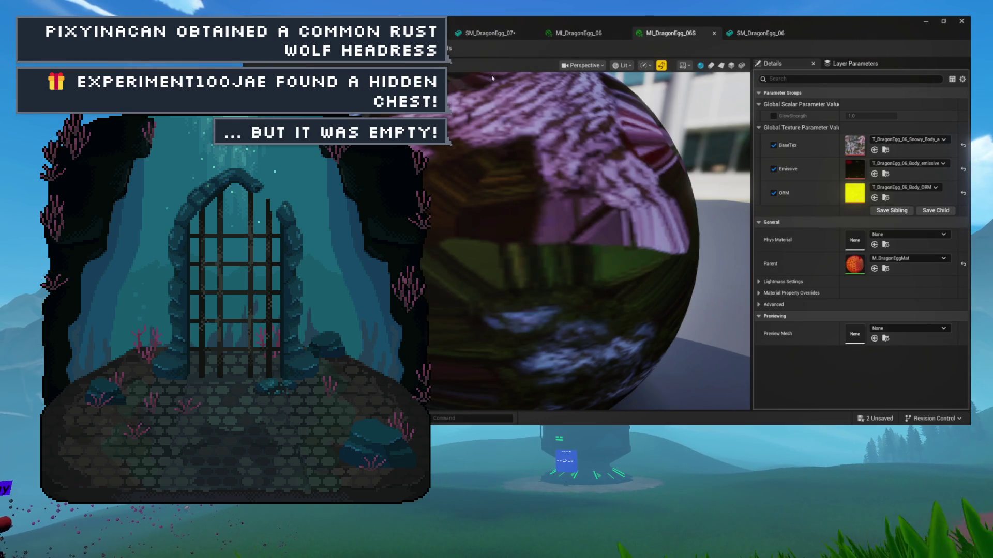
key("ctrl+b")
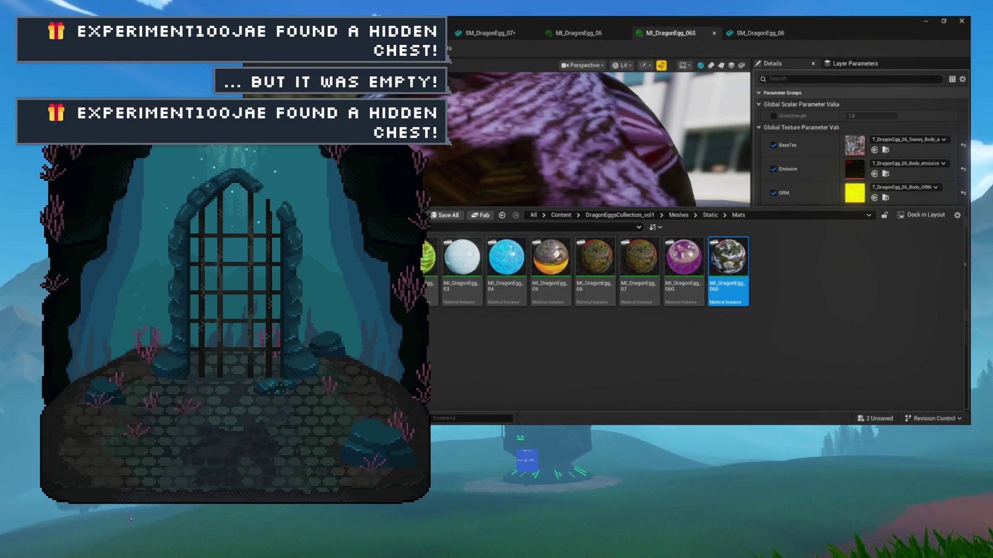
left_click(769, 32)
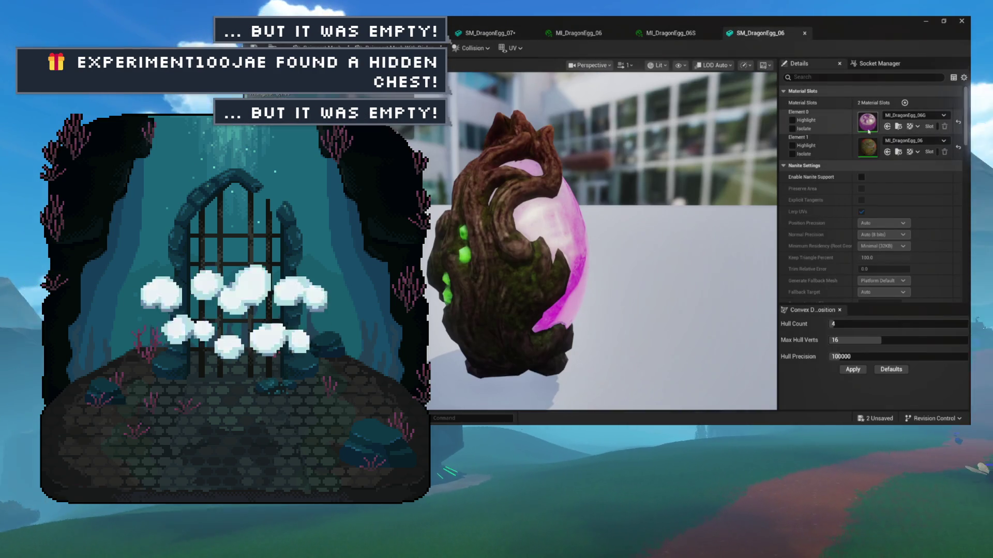
left_click(887, 152)
left_click_drag(621, 233, 321, 244)
Step: Bring up the Save Content list of the three modified assets and save them
key("ctrl+space")
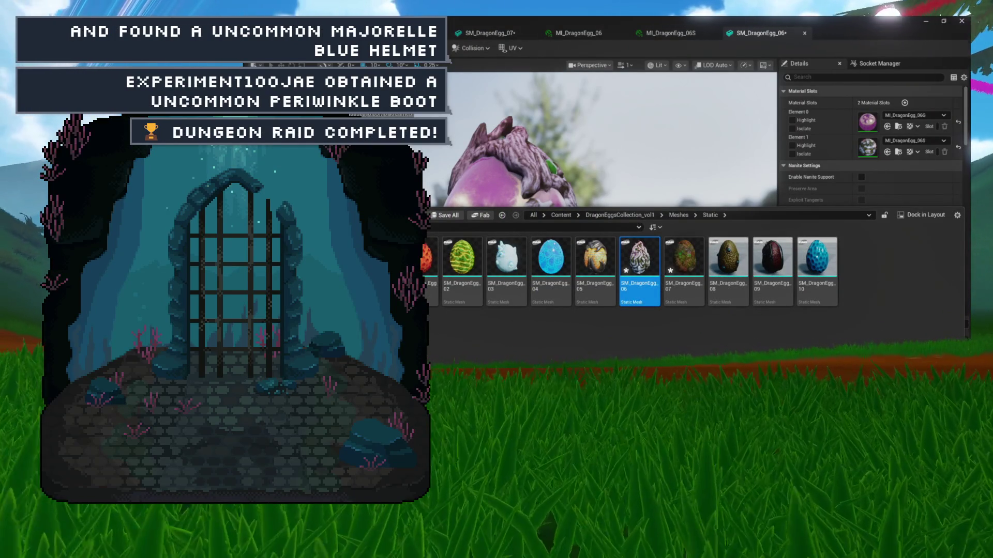
key("ctrl+shift+s")
left_click(629, 283)
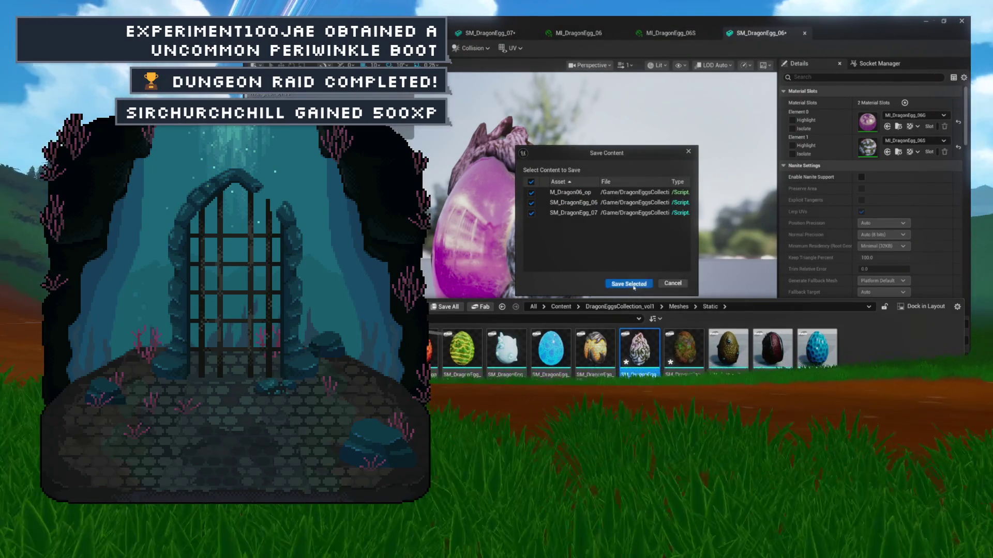
Step: Show the Content Drawer and close the finished MI_DragonEgg_06 editor tab
key("ctrl+space")
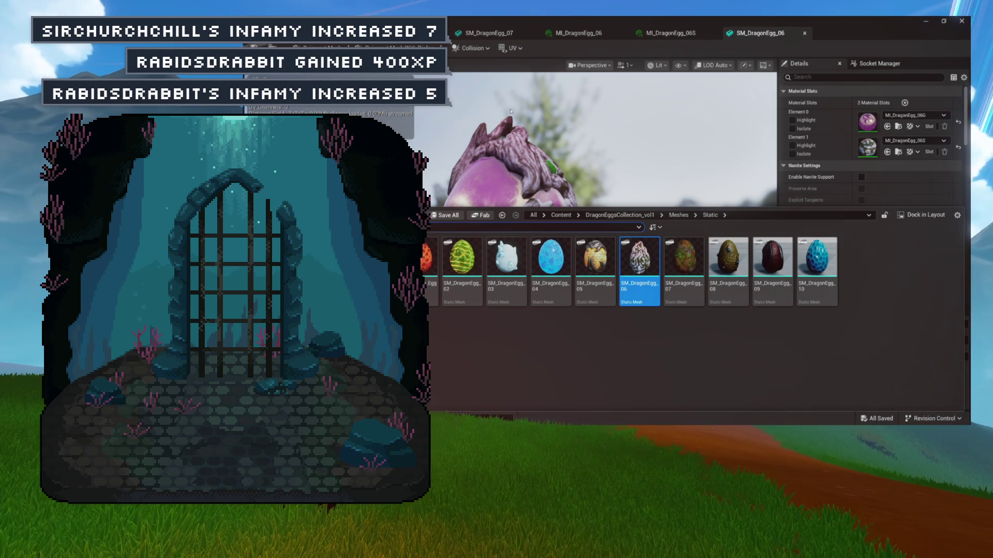
left_click(623, 33)
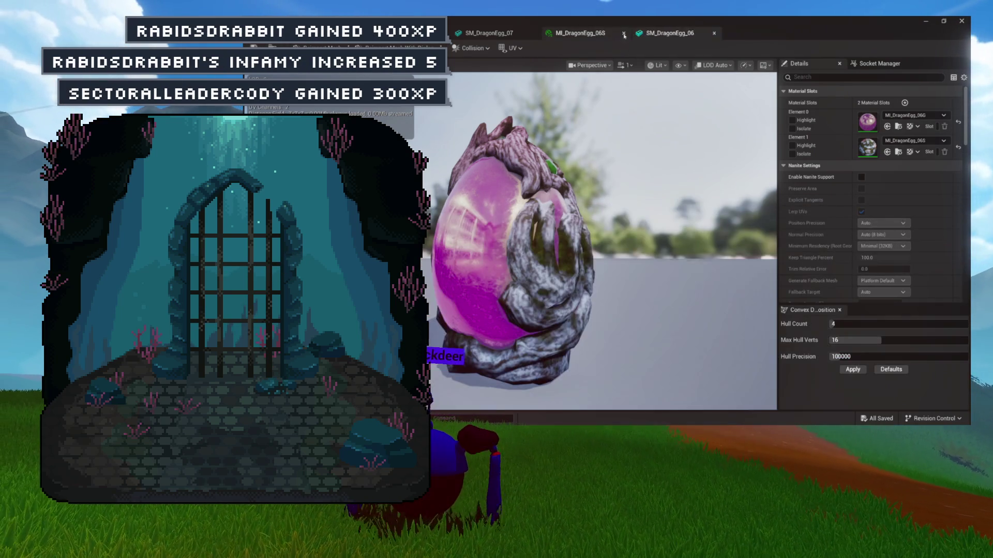
Step: Close the remaining egg 06 tabs, open MI_DragonEgg_07 from Mats, and show the DragonEggsCollection_vol1 Textures folder
left_click(624, 33)
left_click(623, 33)
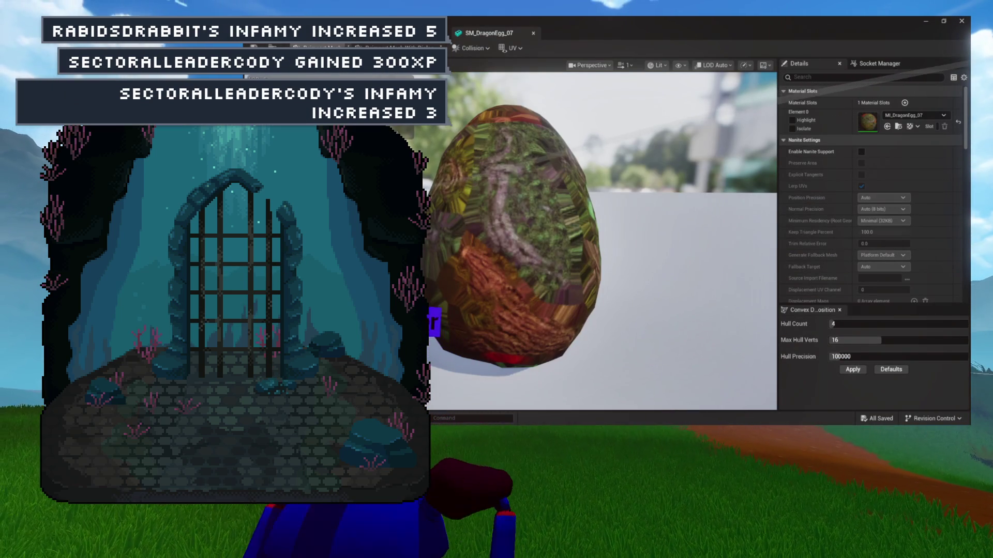
key("ctrl+space")
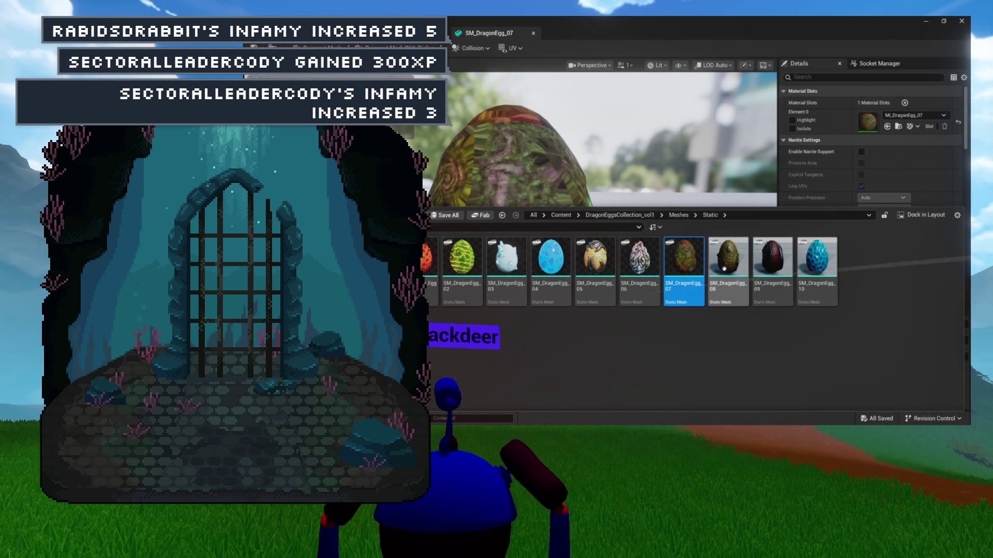
left_click(724, 268)
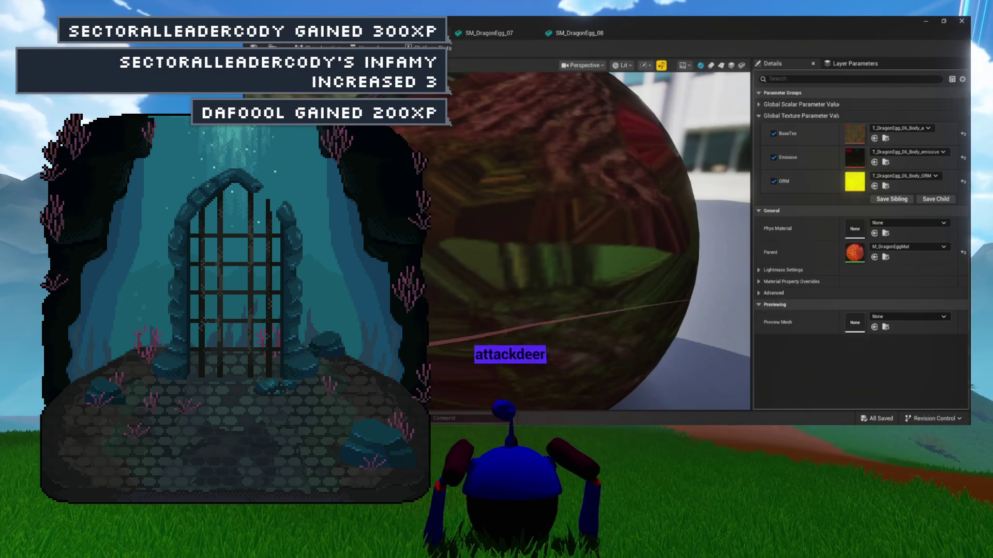
key("ctrl+space")
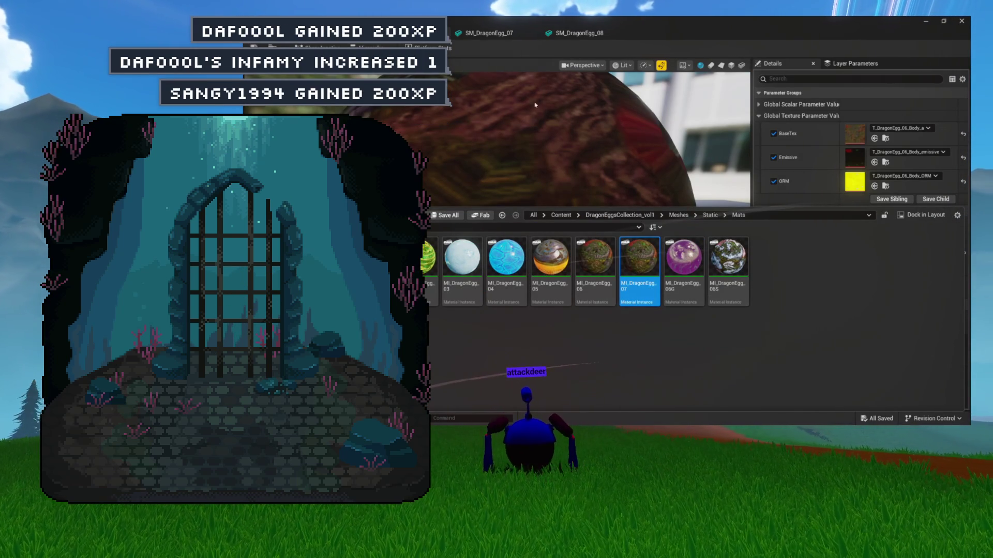
left_click(498, 35)
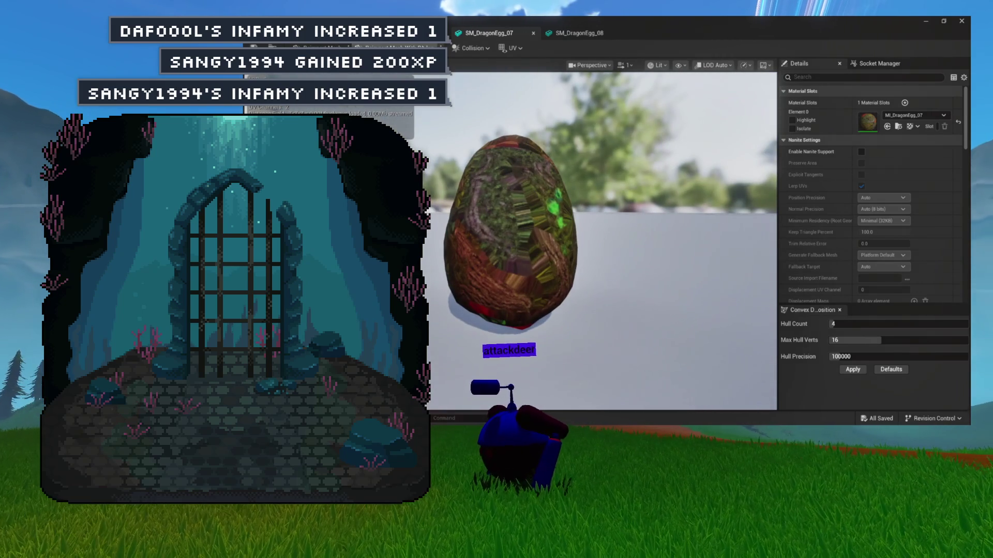
double_click(859, 124)
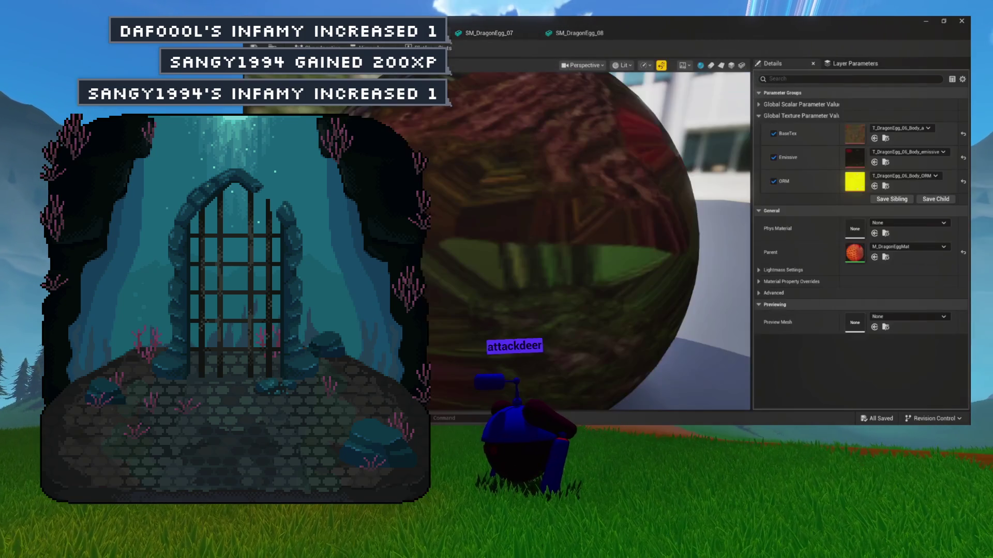
left_click(885, 139)
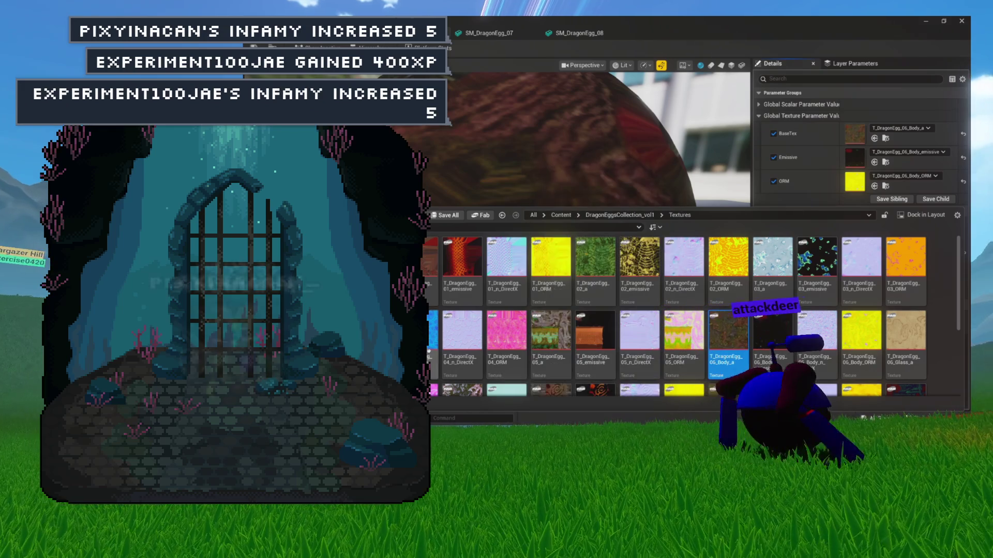
Step: Set MI_DragonEgg_07's base, emissive and ORM textures to T_DragonEgg_08_a, _emissive and _ORM, then save
scroll(609, 313, "down", 1)
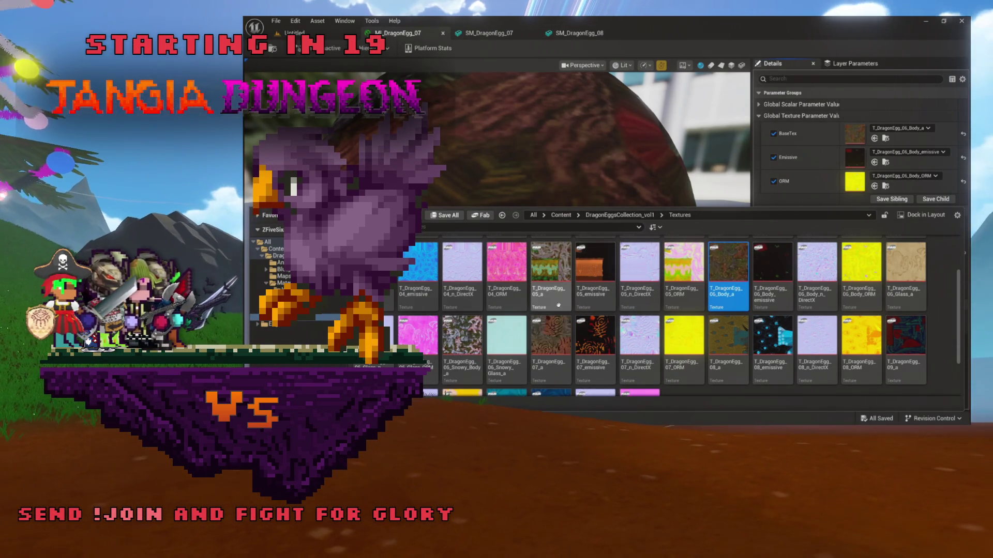
left_click(773, 293, "ctrl")
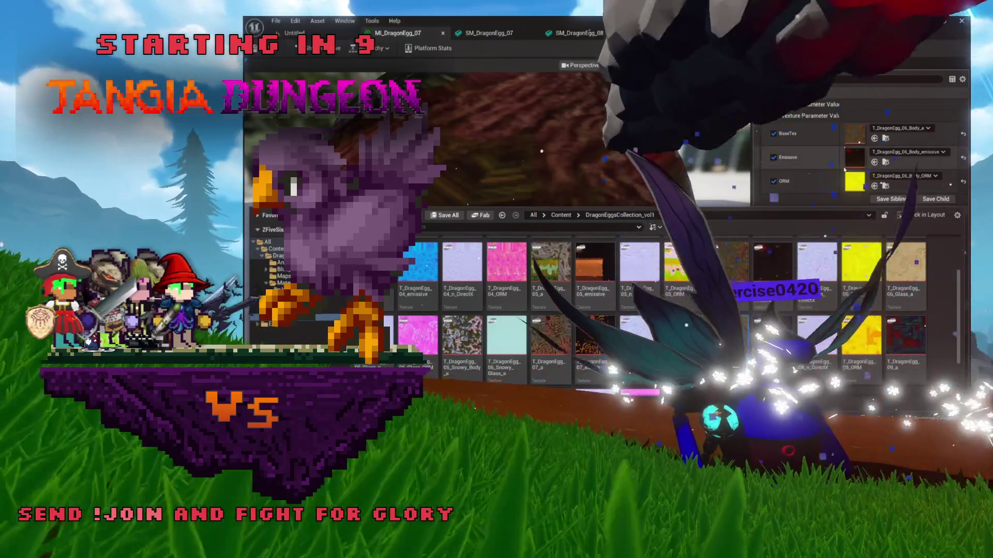
left_click(875, 138)
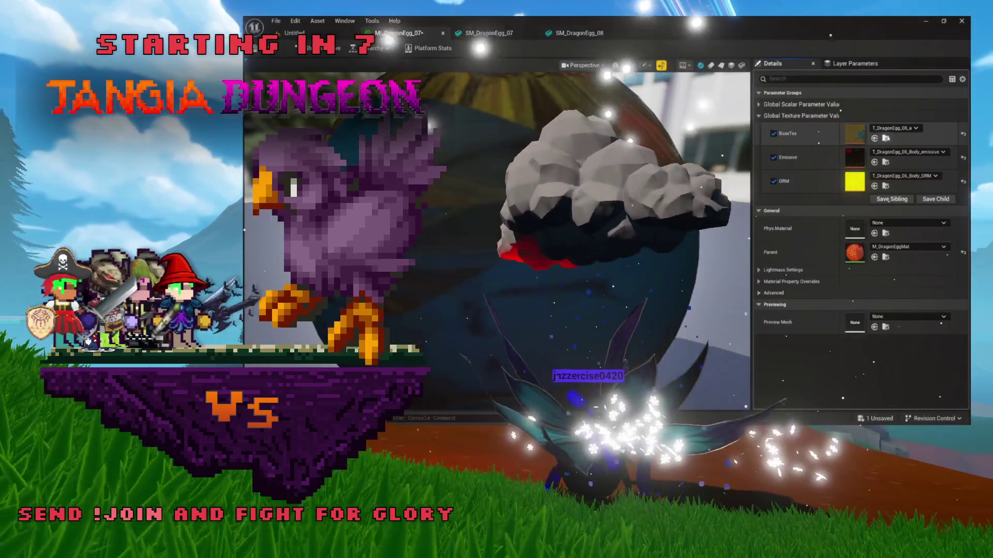
key("ctrl+space")
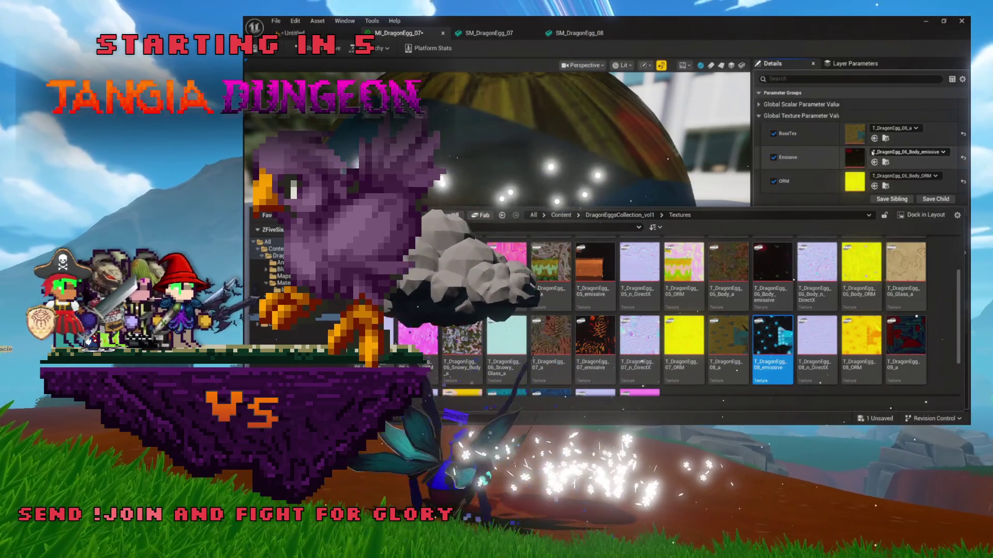
left_click(875, 162)
key("ctrl+space")
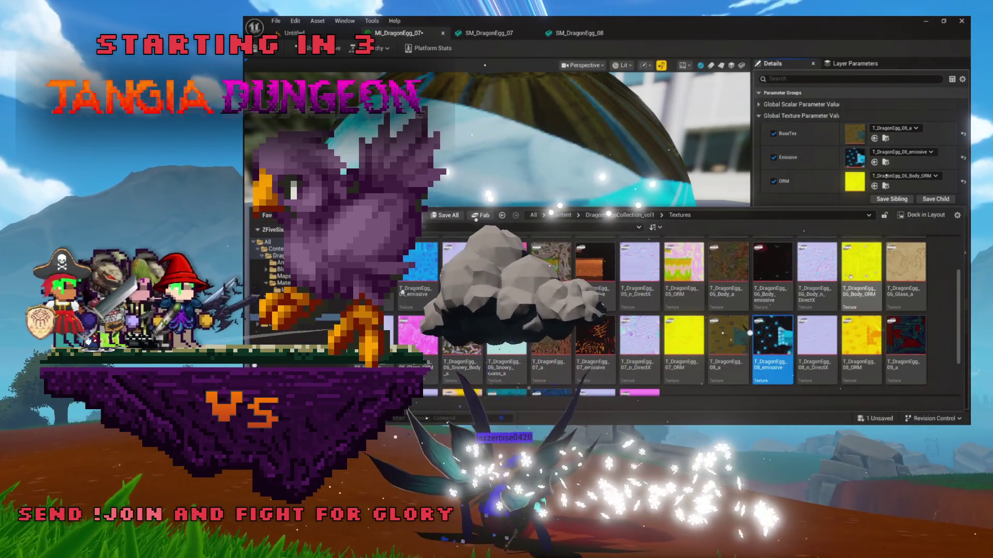
left_click(861, 338)
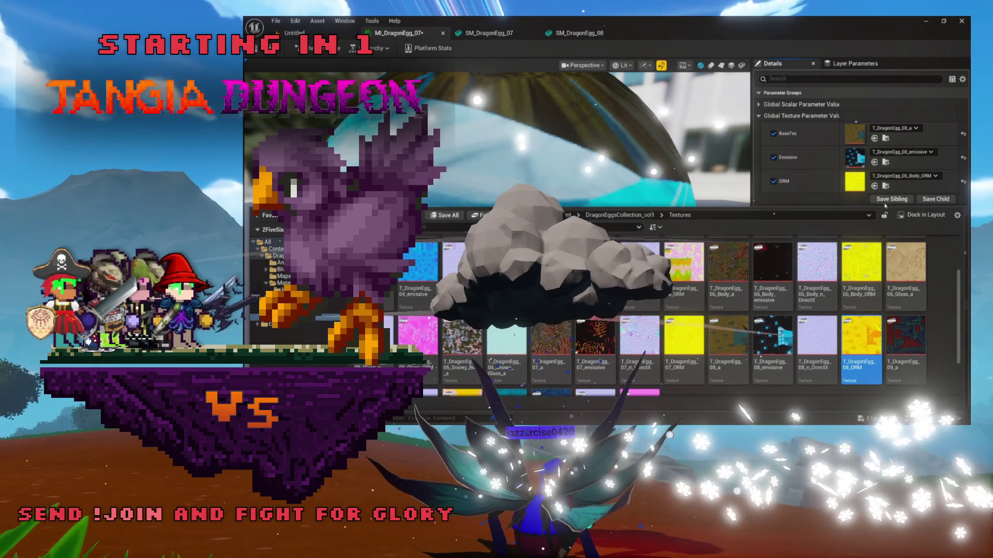
left_click(874, 185)
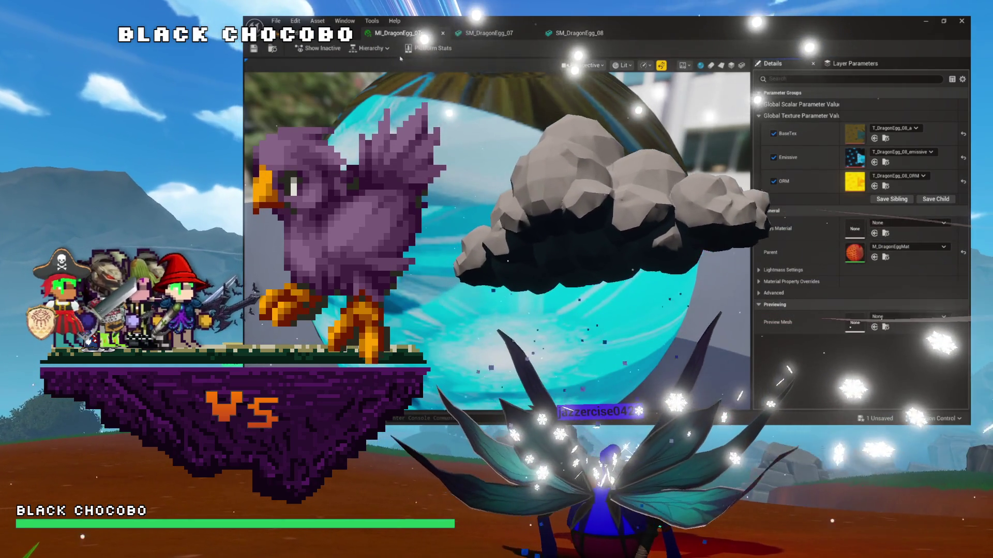
key("ctrl+s")
key("ctrl+space")
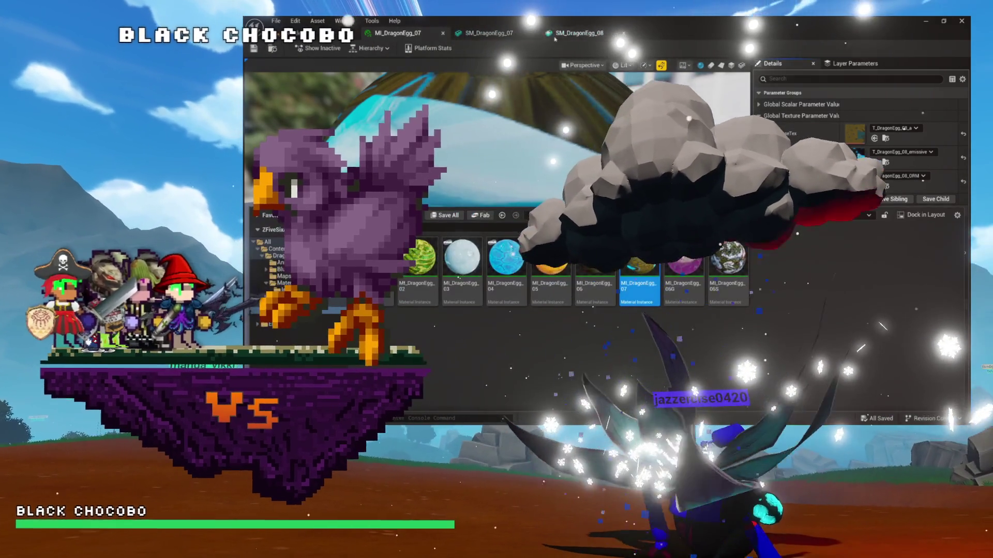
Step: Set SM_DragonEgg_08's Element 0 to MI_DragonEgg_07, then open SM_DragonEgg_09 from the egg meshes
left_click(554, 35)
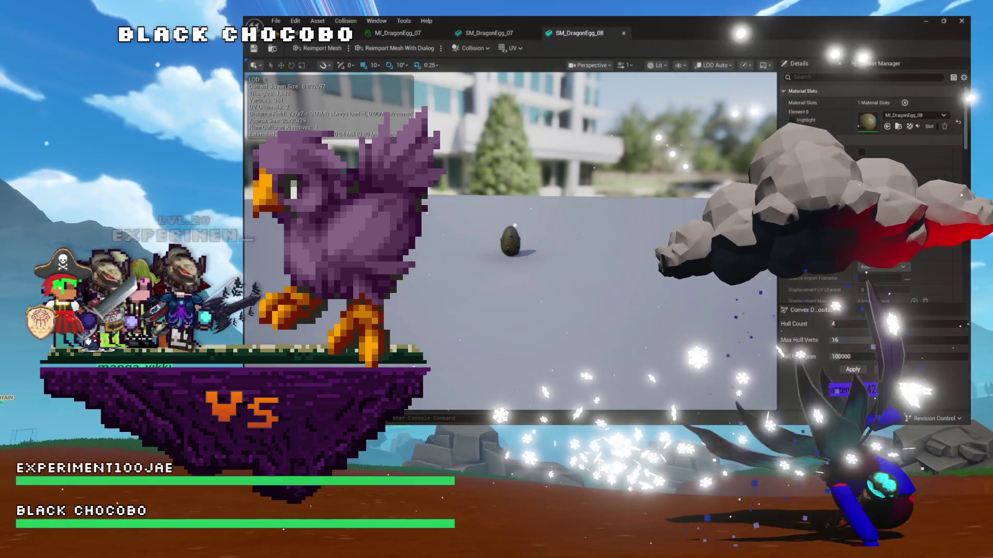
key("f")
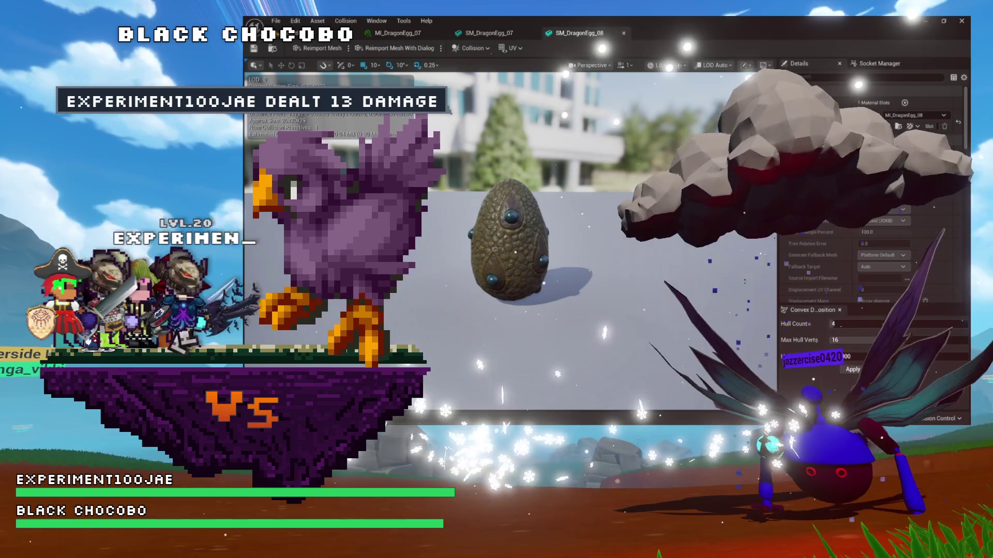
left_click(887, 127)
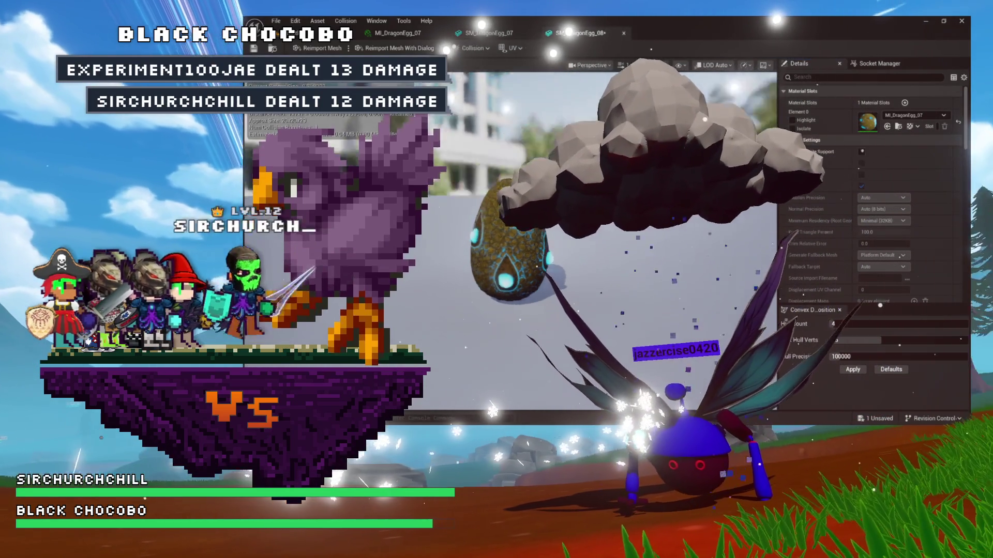
scroll(507, 269, "up", 3)
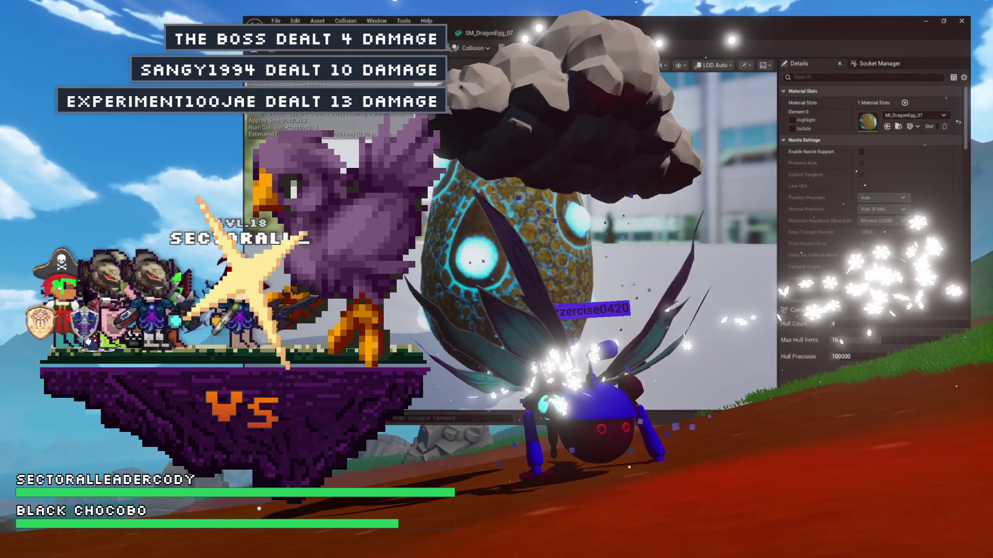
key("ctrl+space")
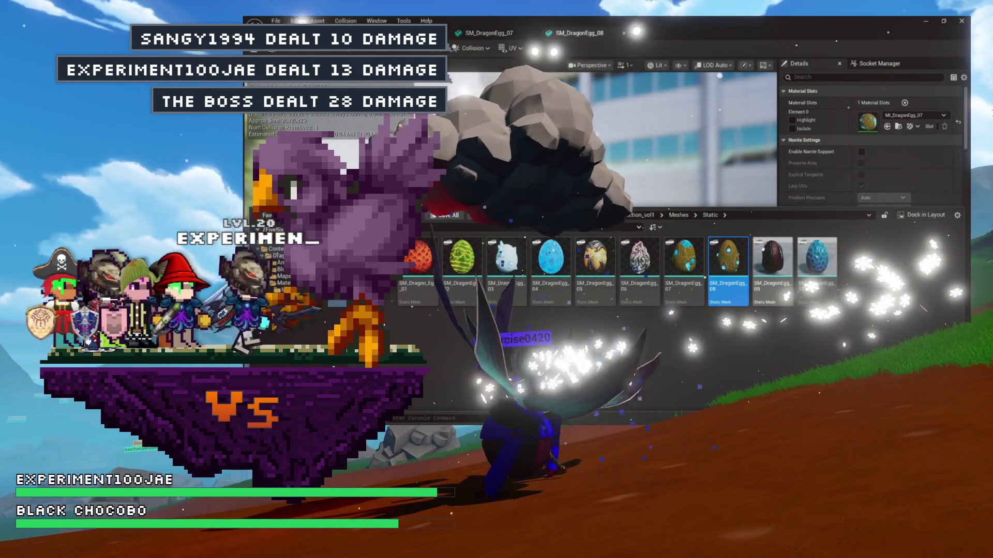
key("Return")
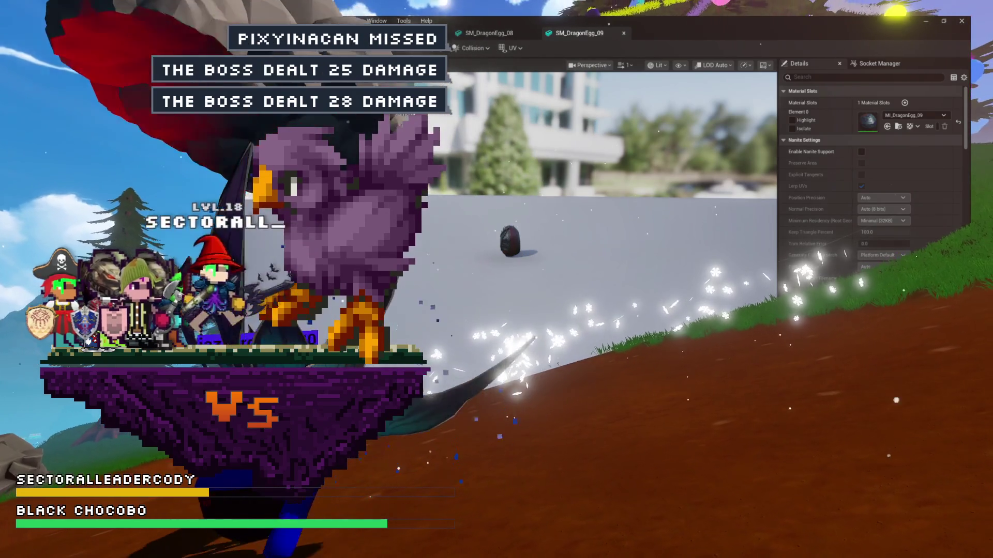
Step: Open the Content Drawer on the egg meshes and enter their Mats folder
key("ctrl+space")
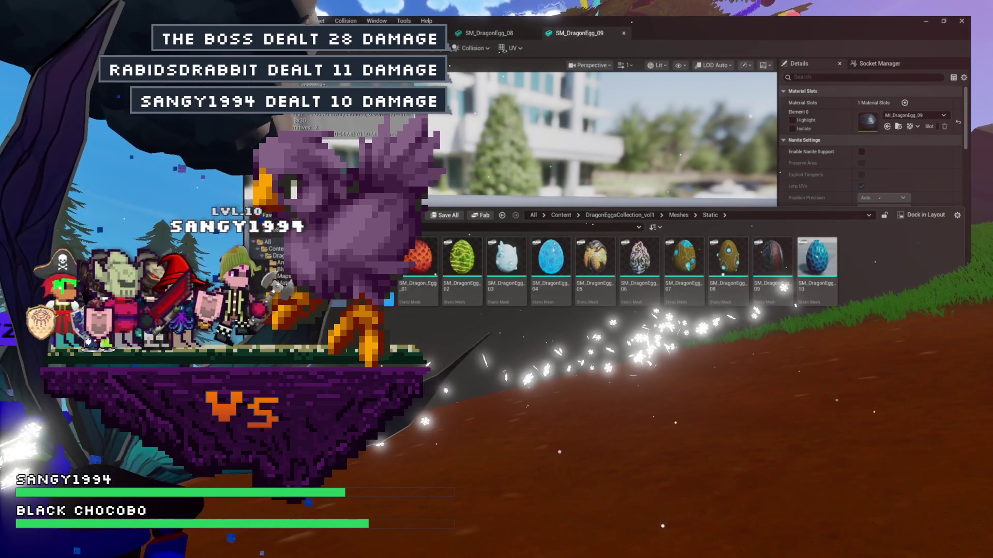
double_click(375, 258)
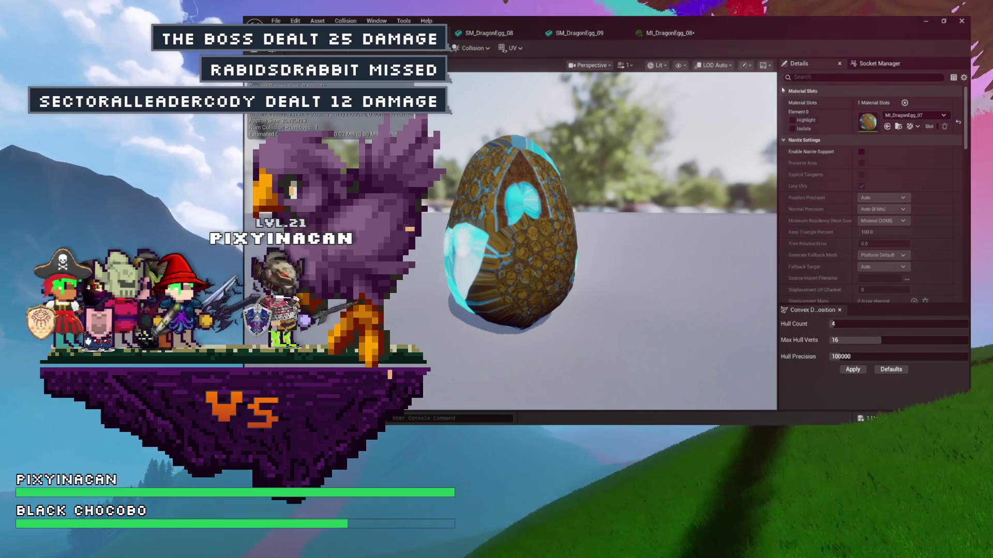
Step: Open MI_DragonEgg_07, set BaseTex to T_DragonEgg_07_a and Emissive to T_DragonEgg_07_emissive, and save
left_click(898, 127)
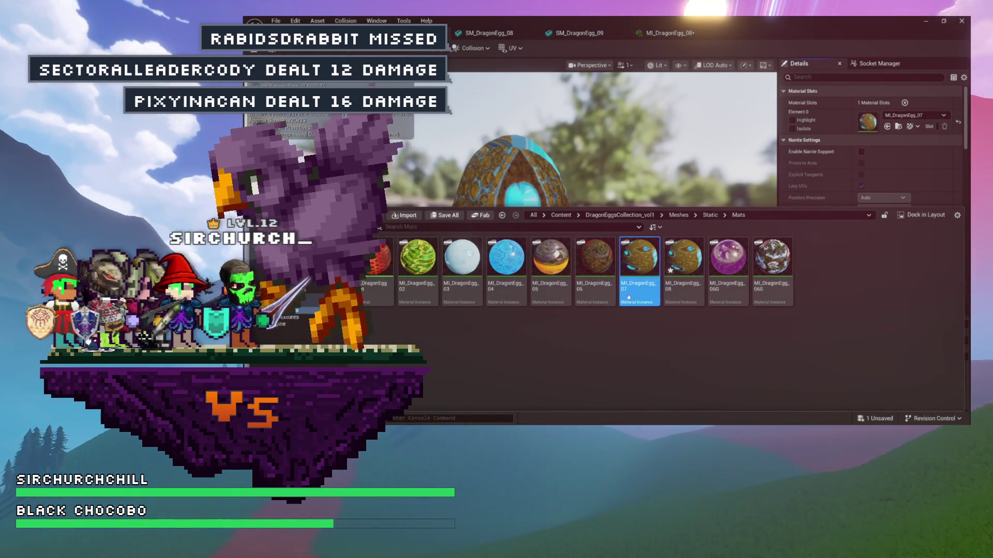
double_click(629, 277)
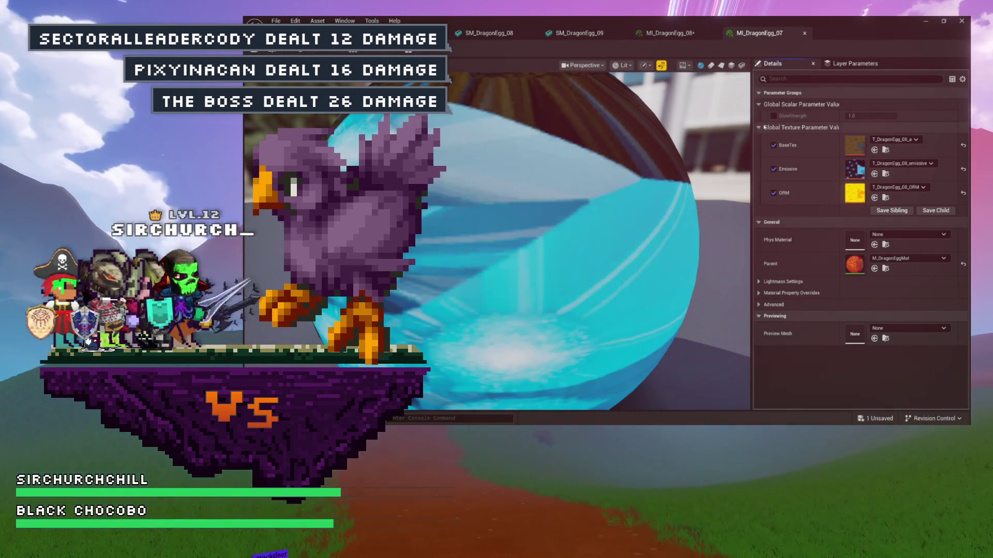
key("ctrl+space")
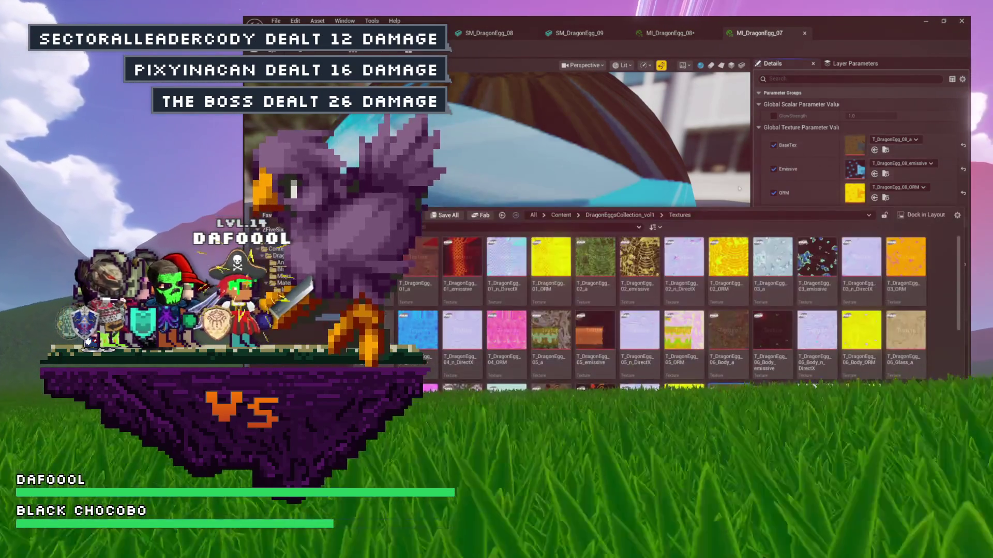
scroll(770, 314, "down", 1)
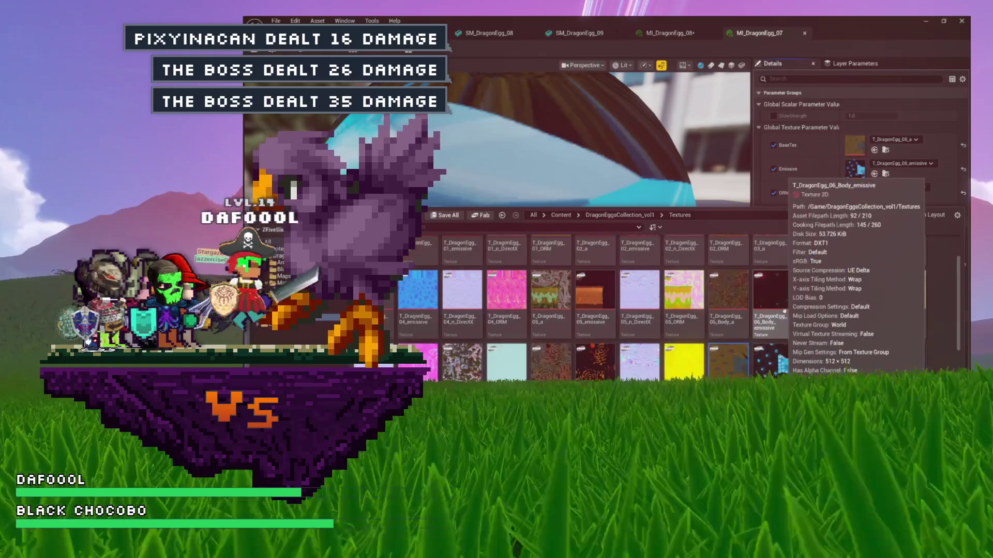
left_click(728, 326)
left_click(550, 321)
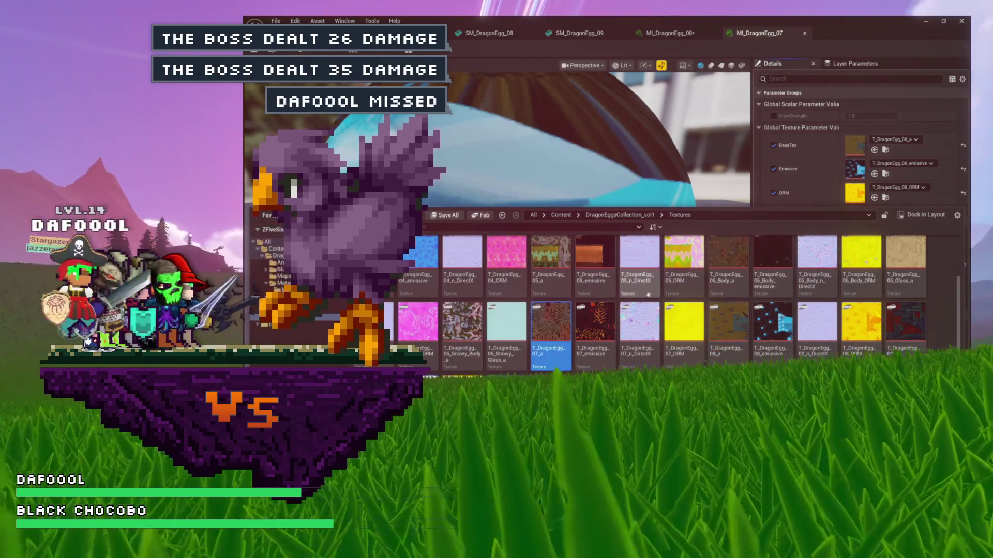
left_click(874, 149)
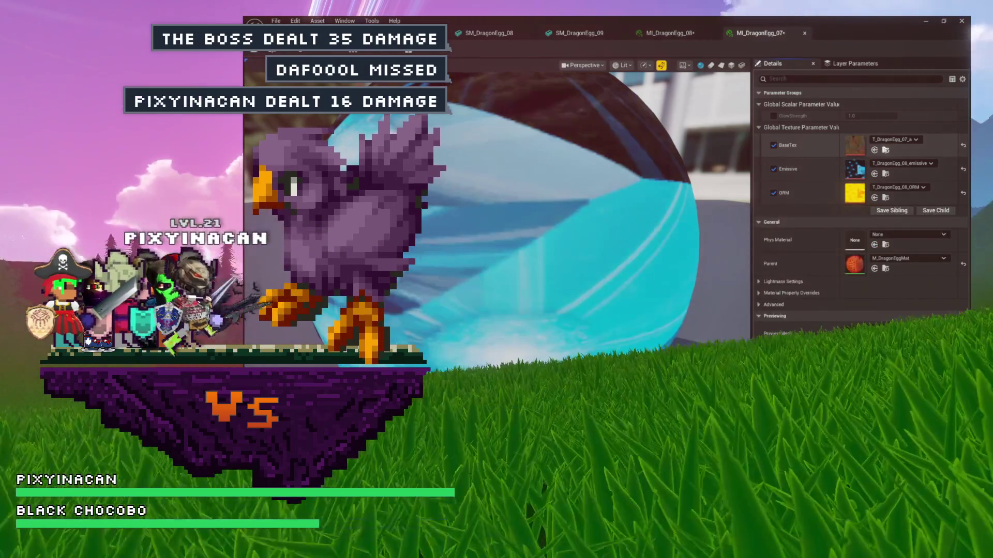
key("ctrl+space")
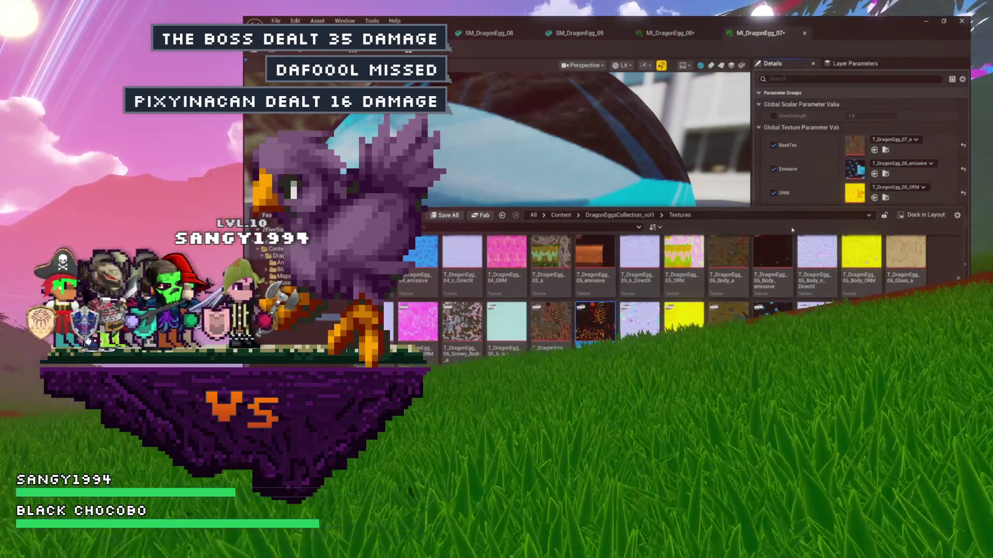
left_click(874, 174)
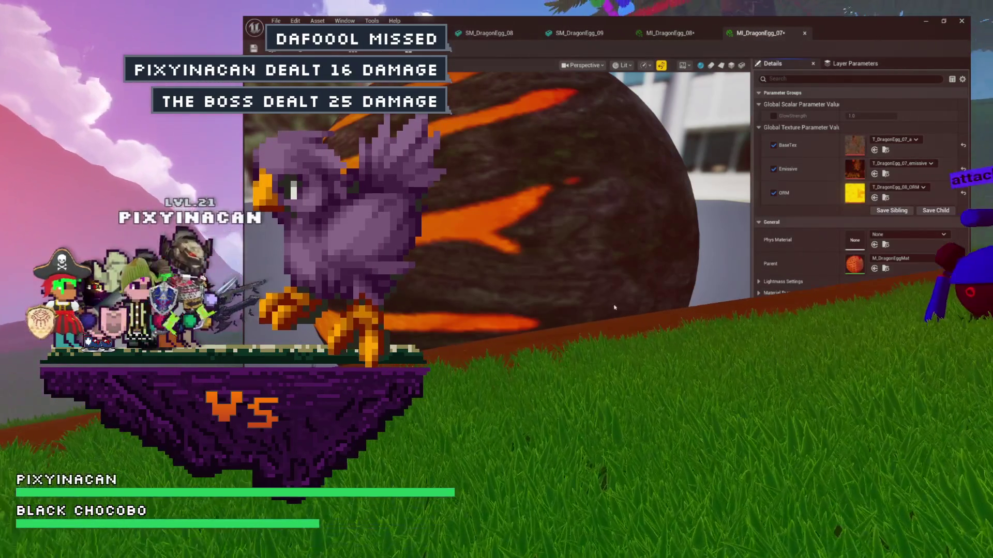
key("ctrl+space")
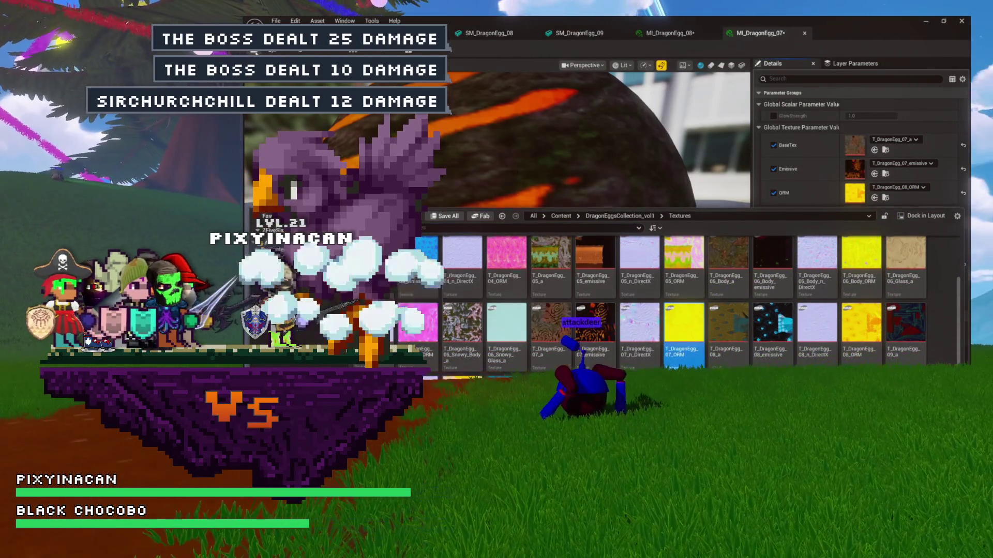
key("ctrl+s")
left_click(444, 34)
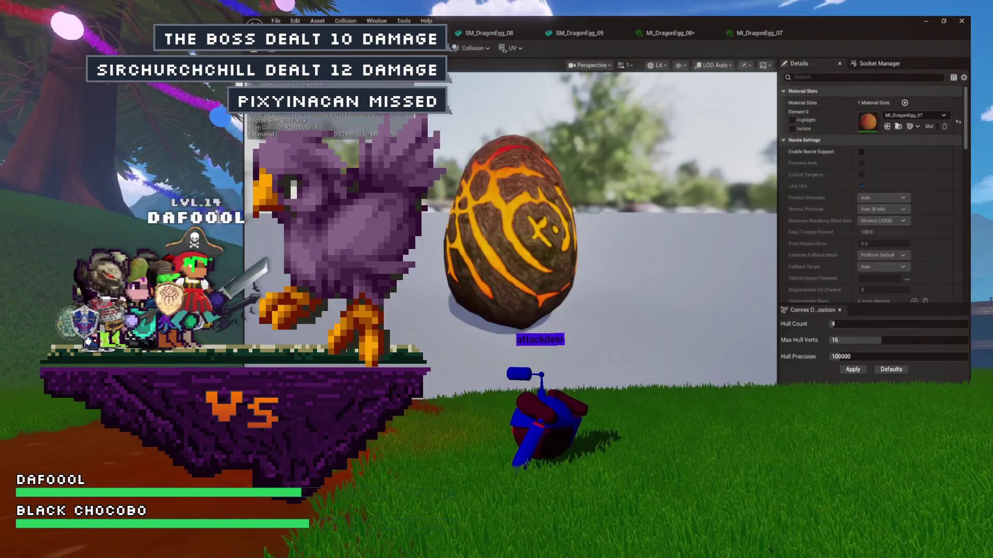
Step: Inspect the glowing lava-crack egg using MI_DragonEgg_07, then close the SM_DragonEgg_08 mesh editor
mouse_move(469, 118)
left_mouse_down()
mouse_move(481, 192)
mouse_move(543, 194)
mouse_move(471, 192)
mouse_move(485, 164)
left_mouse_up()
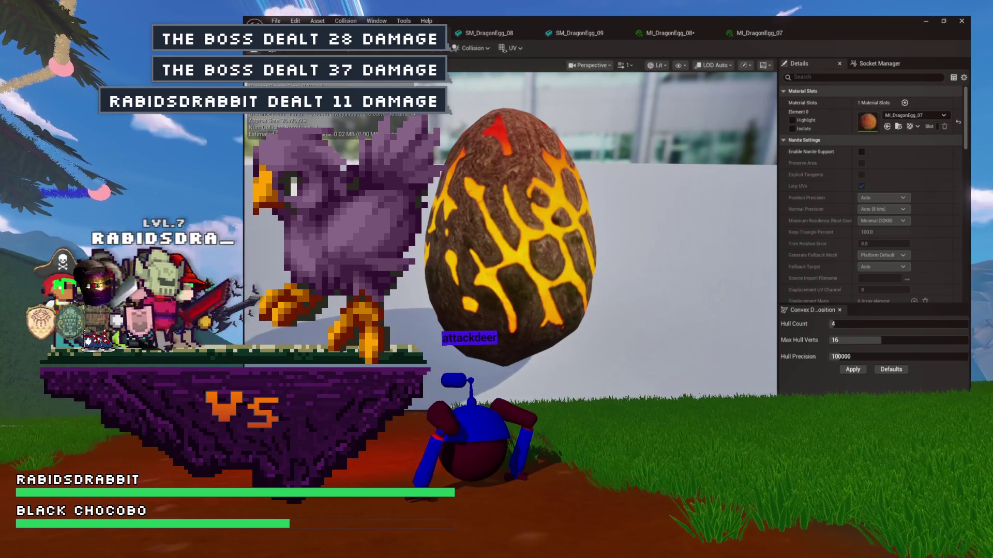
key("ctrl+space")
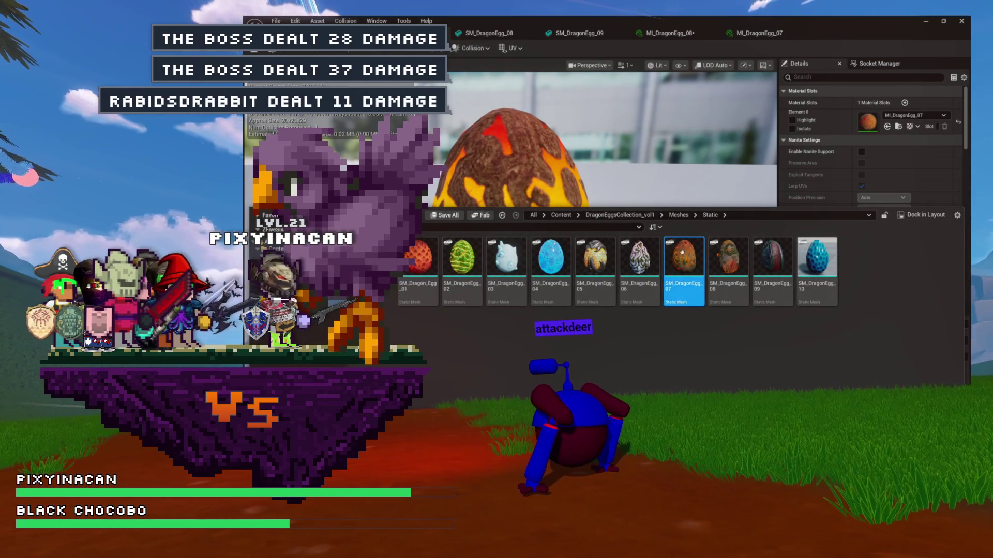
left_click(728, 287)
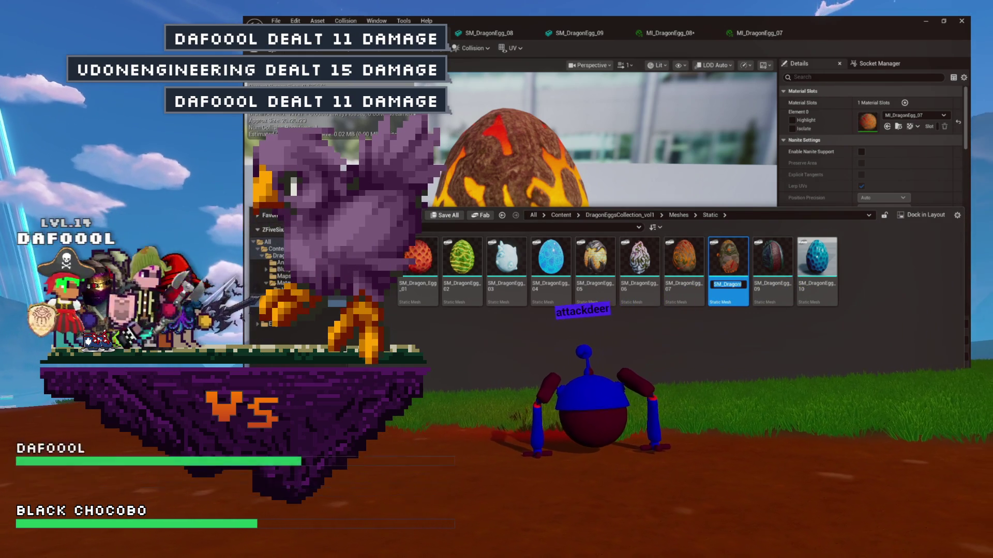
left_click(495, 45)
left_click(533, 33)
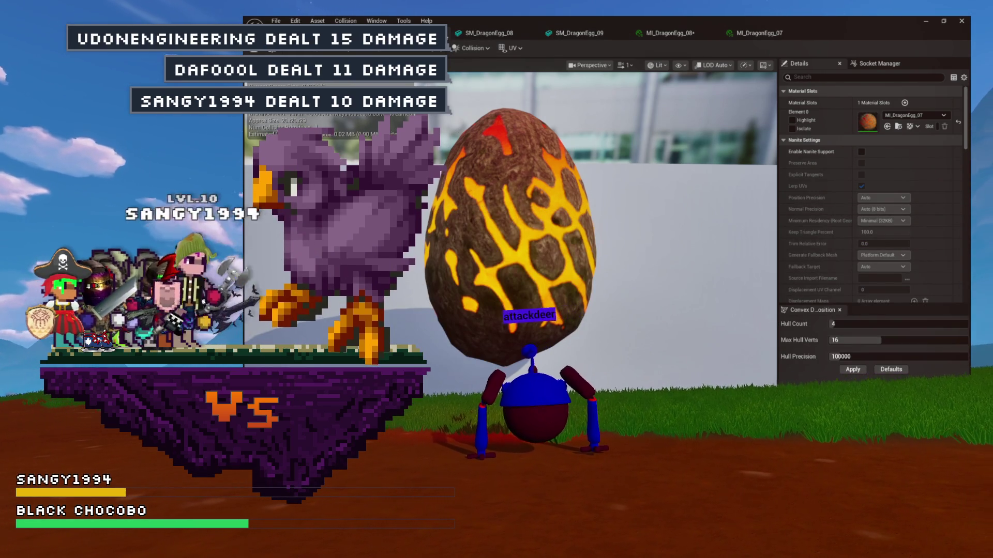
left_click(594, 33)
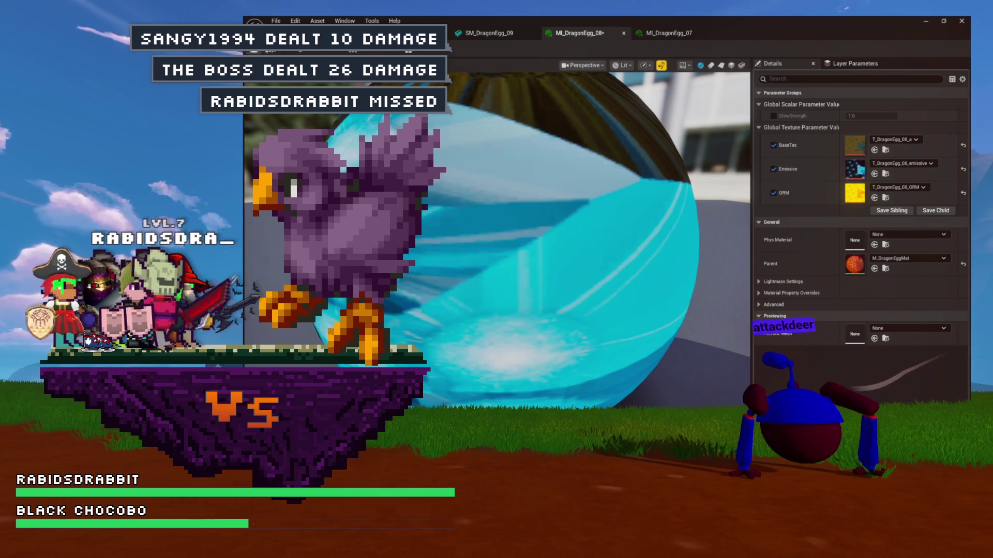
Step: Glance at SM_DragonEgg_09, open and close SM_DragonEgg_07, then return to SM_DragonEgg_09
left_click(486, 32)
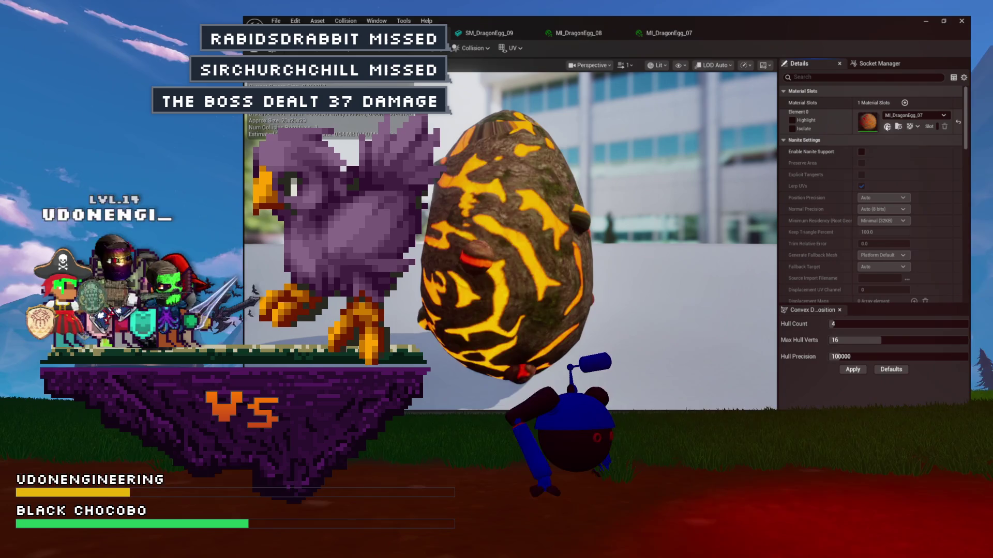
left_click_drag(581, 183, 548, 176)
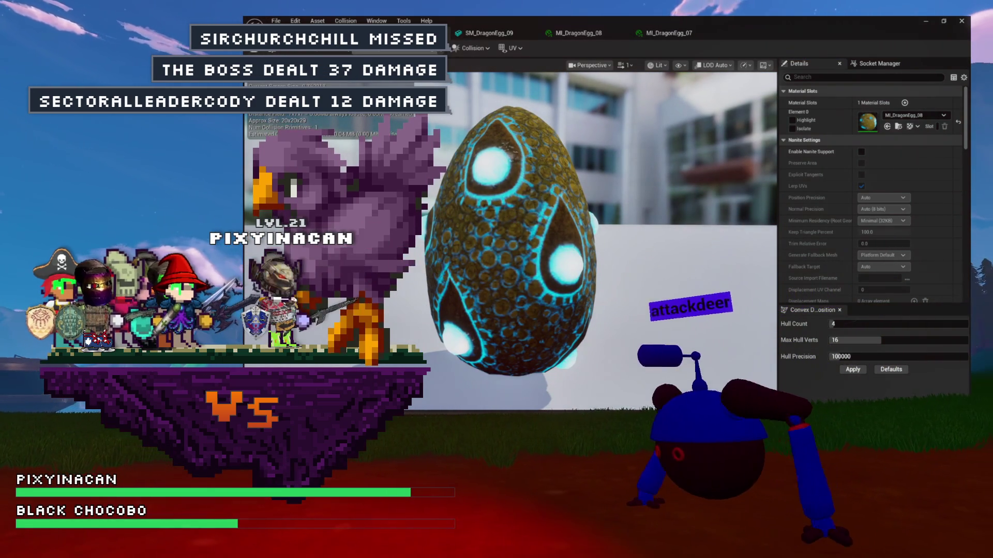
key("ctrl+space")
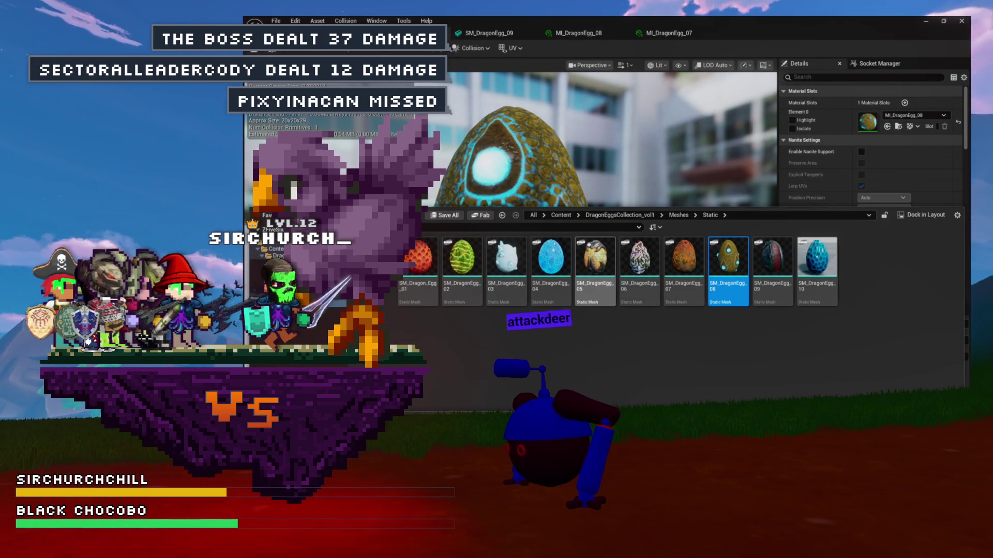
double_click(684, 258)
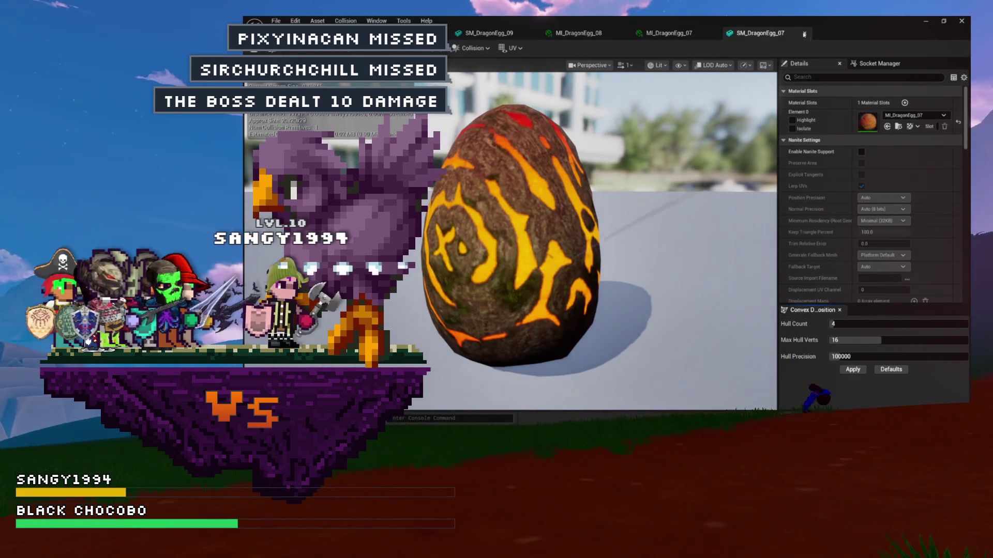
left_click(804, 34)
left_click(489, 33)
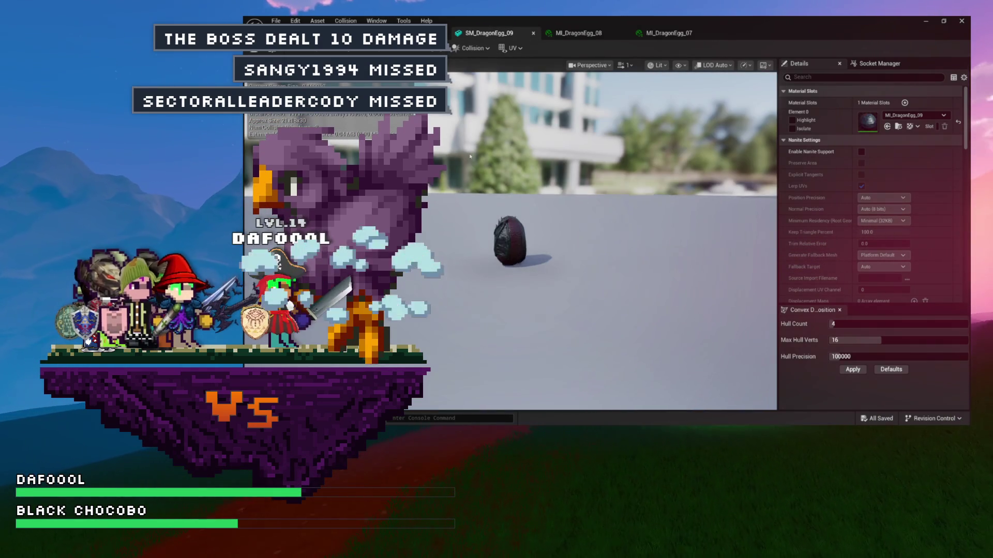
Step: Frame and orbit the spiky SM_DragonEgg_09, then close it and return to MI_DragonEgg_08
key("f")
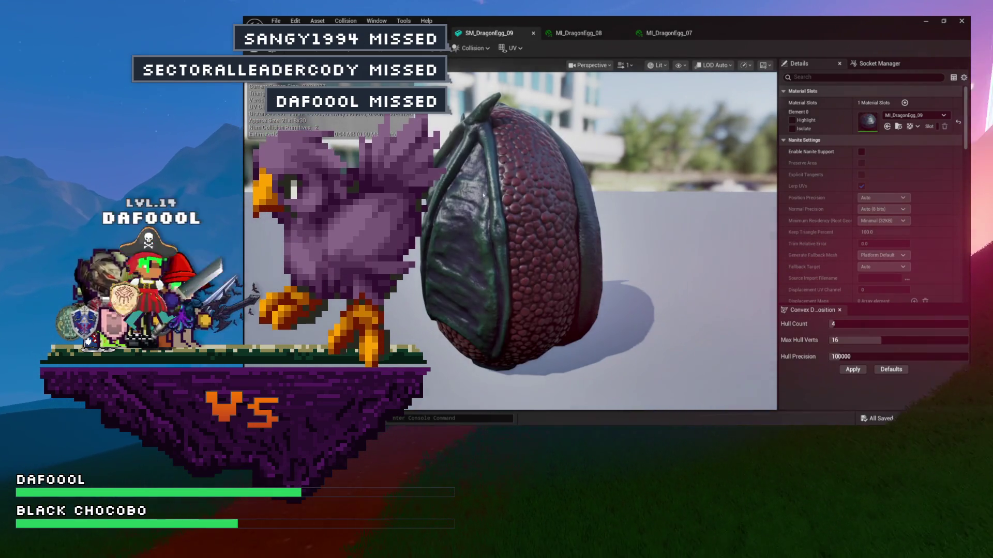
mouse_move(483, 195)
left_mouse_down()
mouse_move(533, 186)
mouse_move(558, 165)
left_mouse_up()
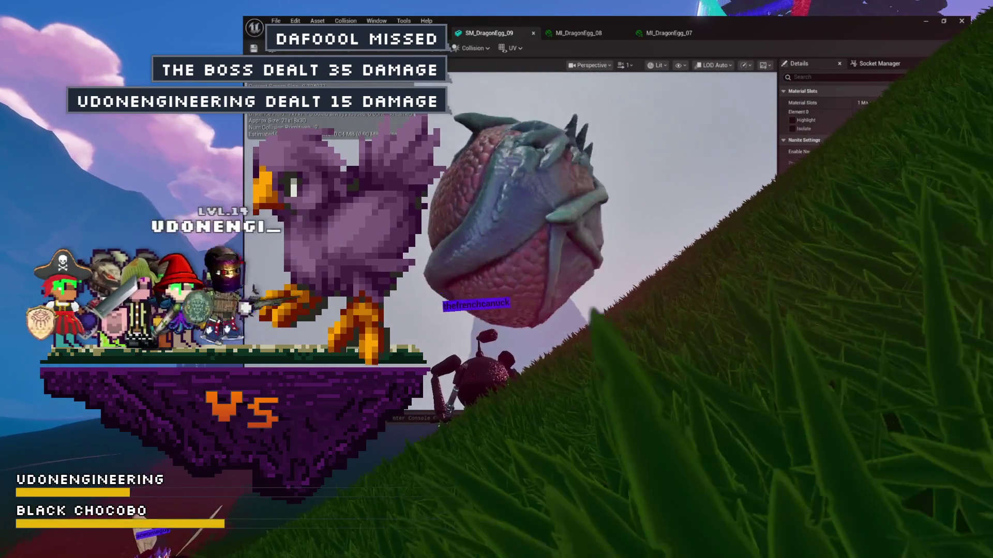
left_click_drag(568, 207, 631, 202)
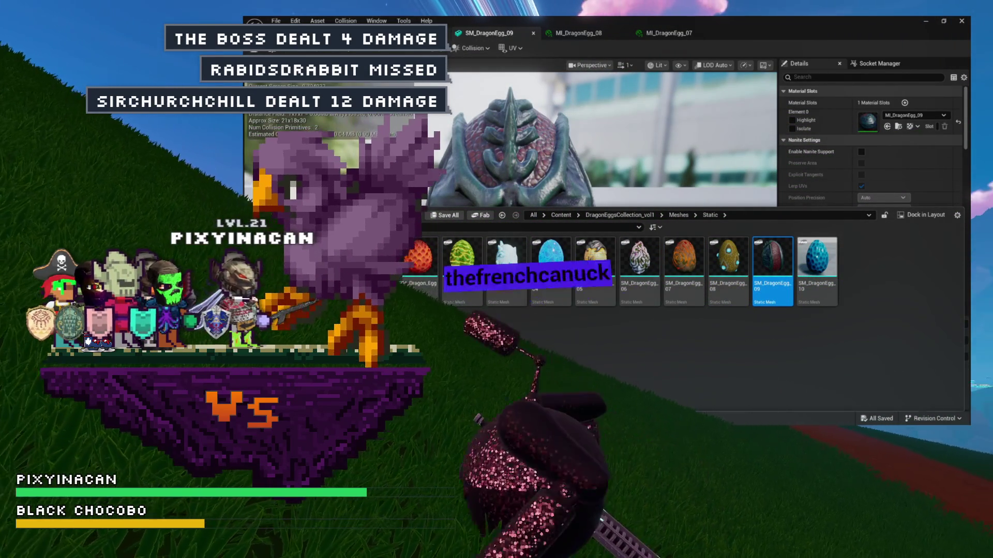
left_click(533, 34)
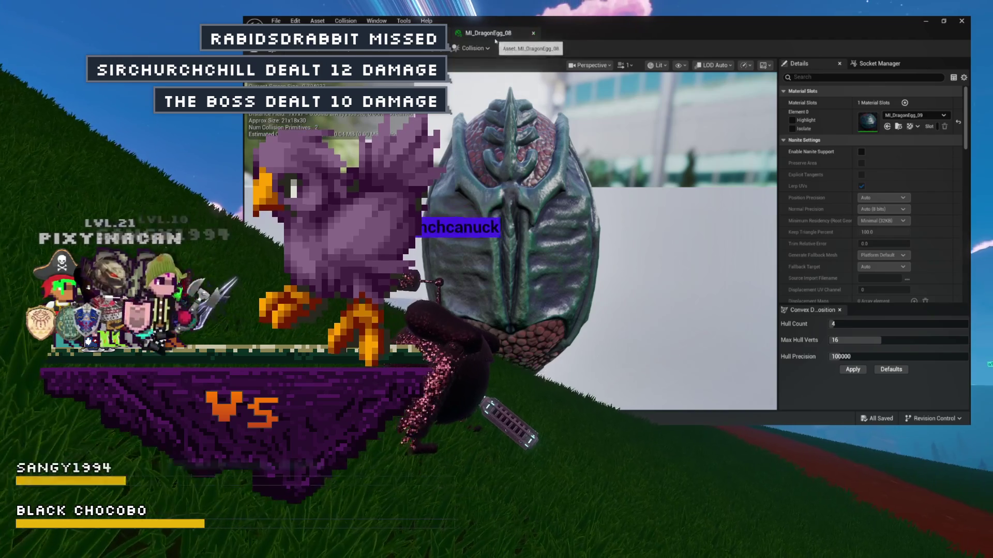
left_click(495, 39)
key("ctrl+space")
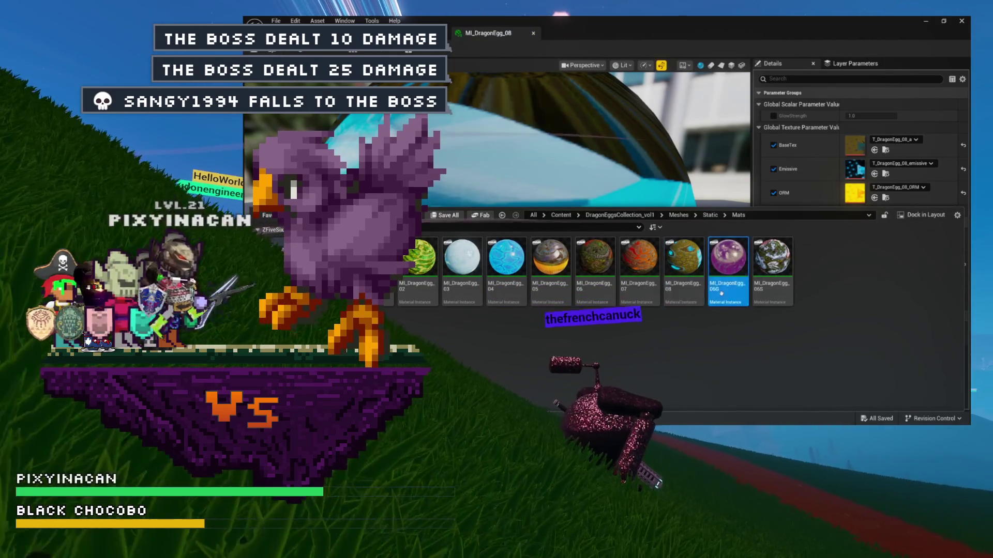
Step: Duplicate MI_DragonEgg_08 as MI_DragonEgg_09 and set its BaseTex to T_DragonEgg_09_a
right_click(684, 293)
left_click(724, 310)
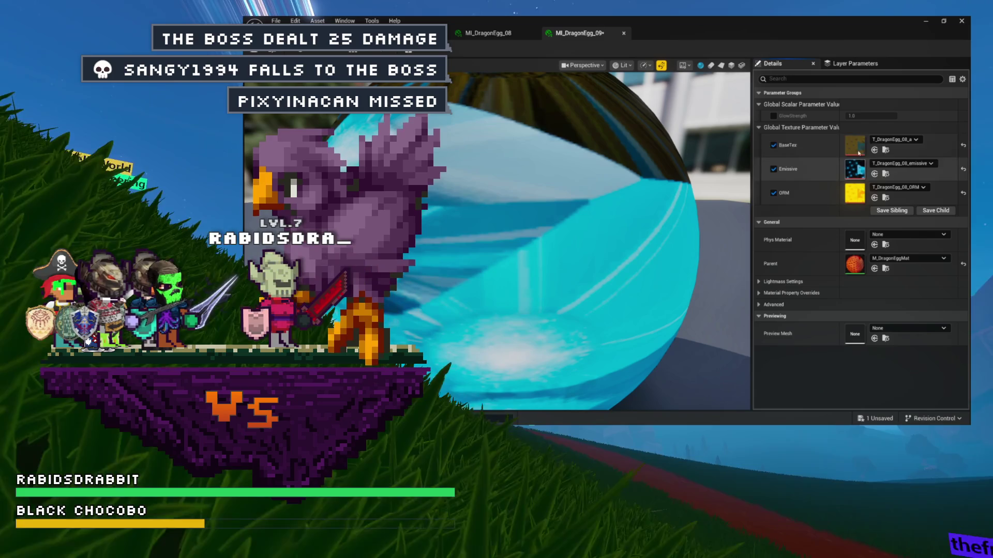
key("ctrl+space")
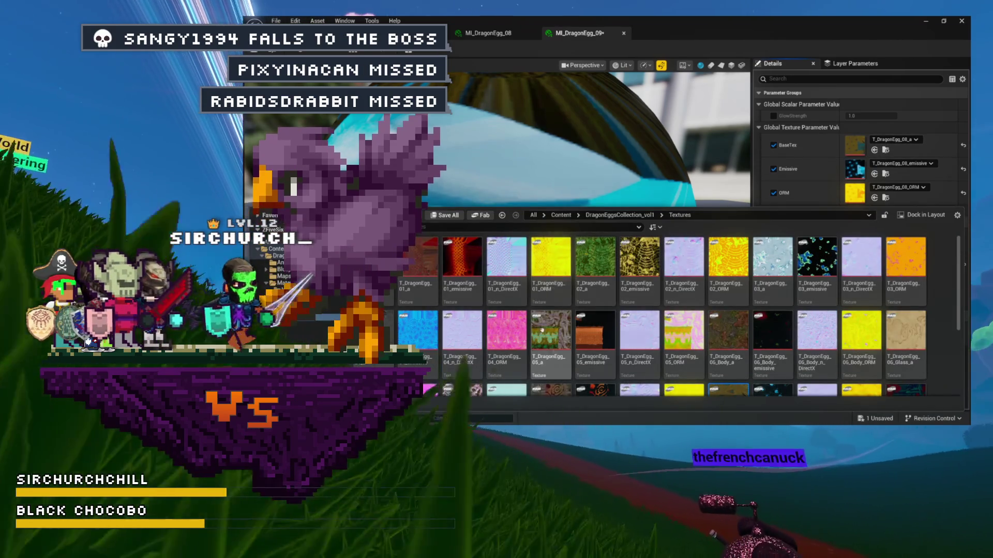
scroll(541, 330, "down", 3)
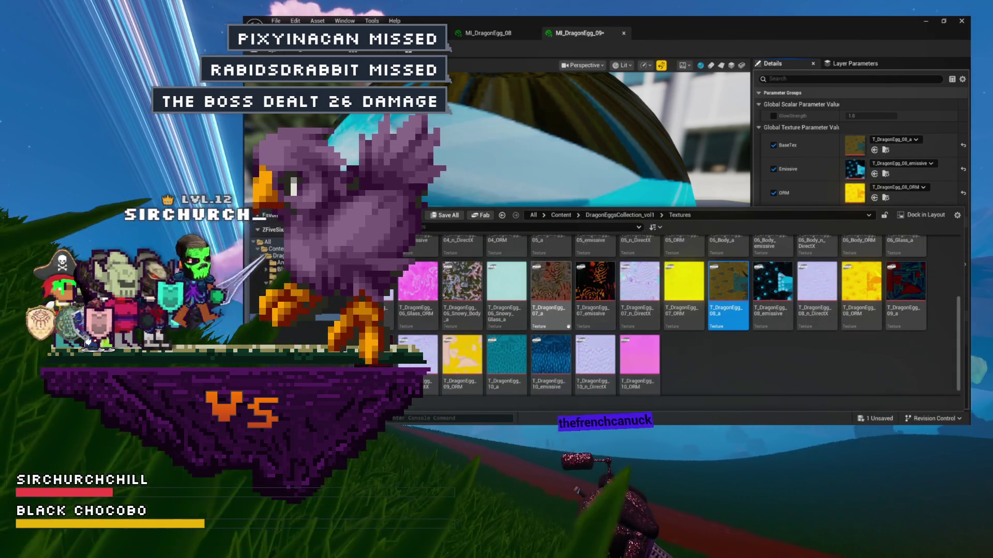
mouse_move(595, 319)
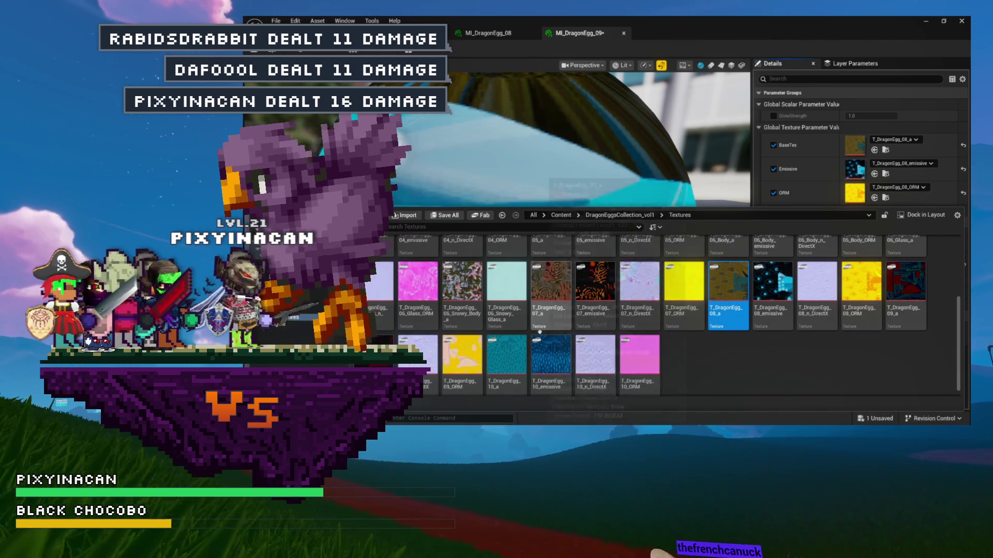
mouse_move(544, 327)
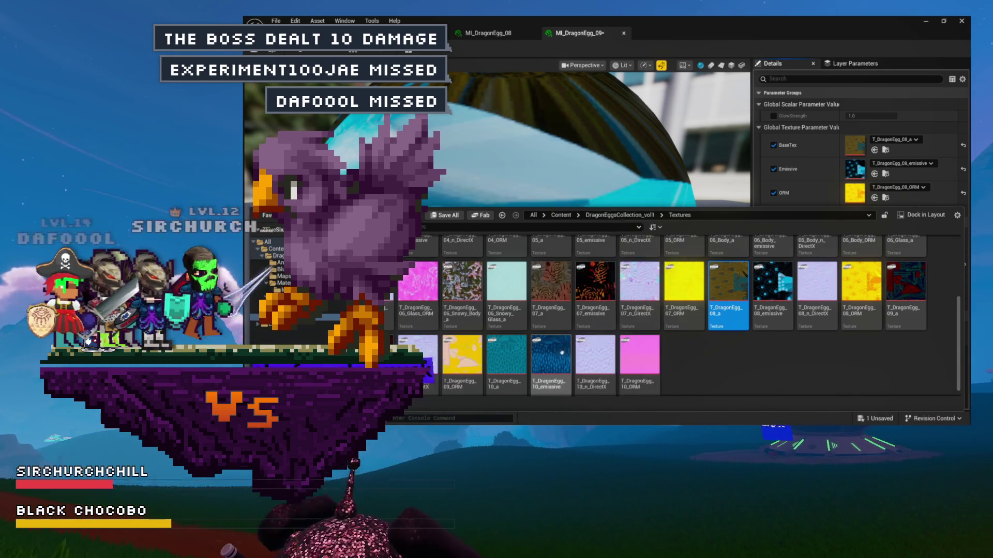
mouse_move(567, 356)
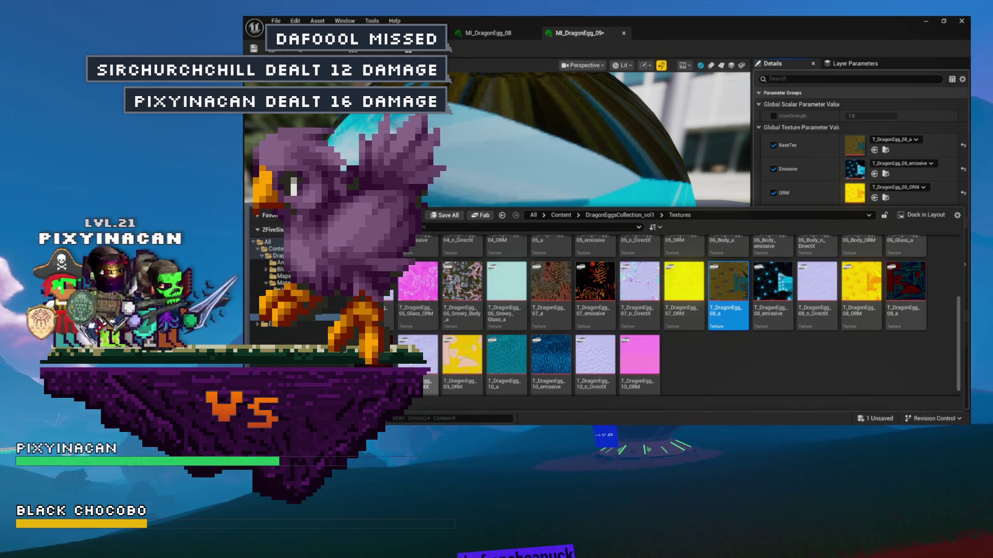
scroll(571, 338, "down", 1)
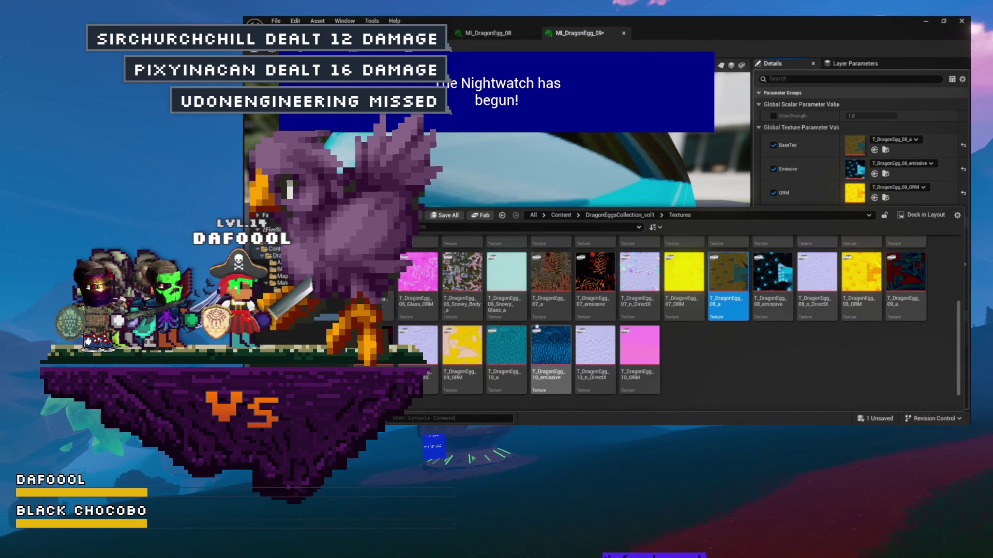
mouse_move(417, 359)
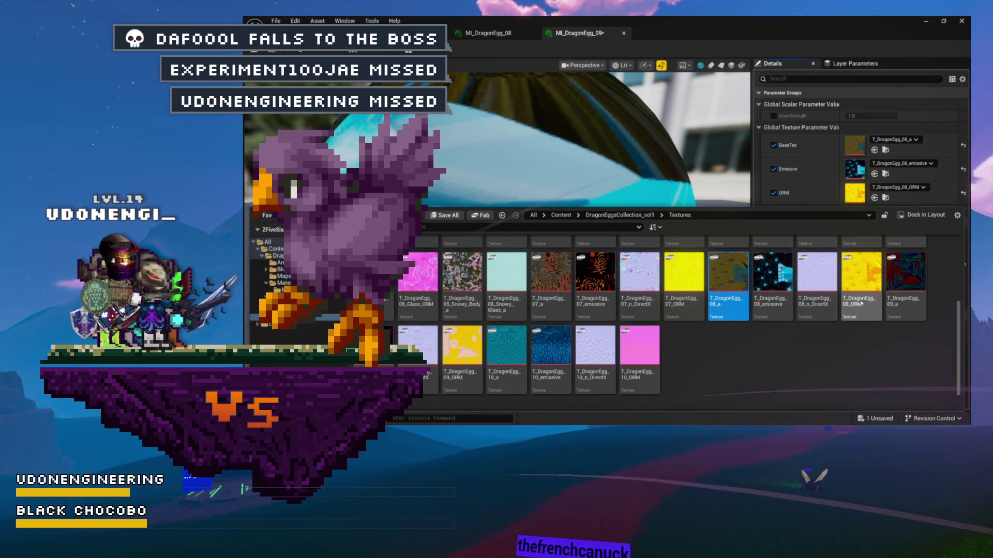
mouse_move(895, 305)
left_mouse_down()
mouse_move(880, 222)
mouse_move(886, 150)
left_mouse_up()
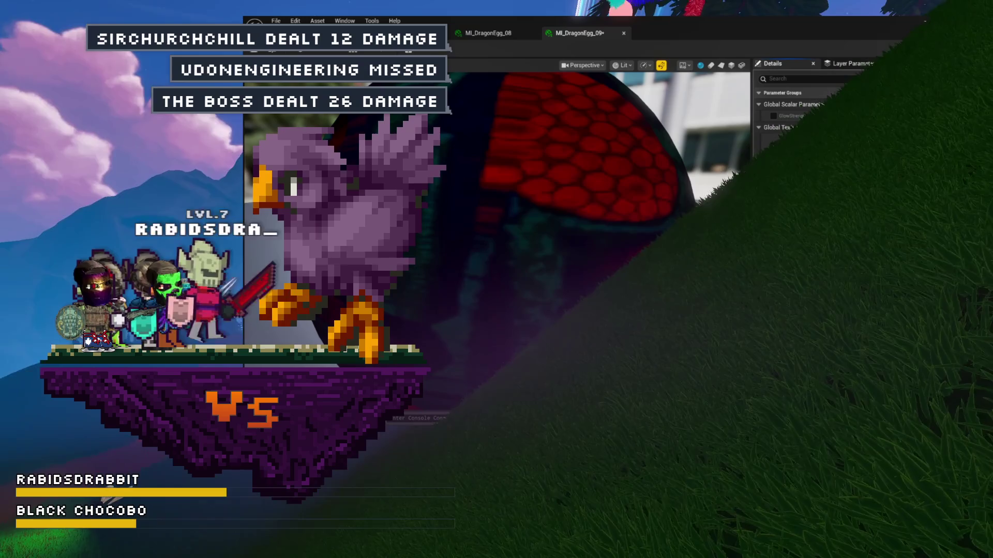
Step: Set the ORM texture to T_DragonEgg_09_ORM and save MI_DragonEgg_09
left_click(462, 346)
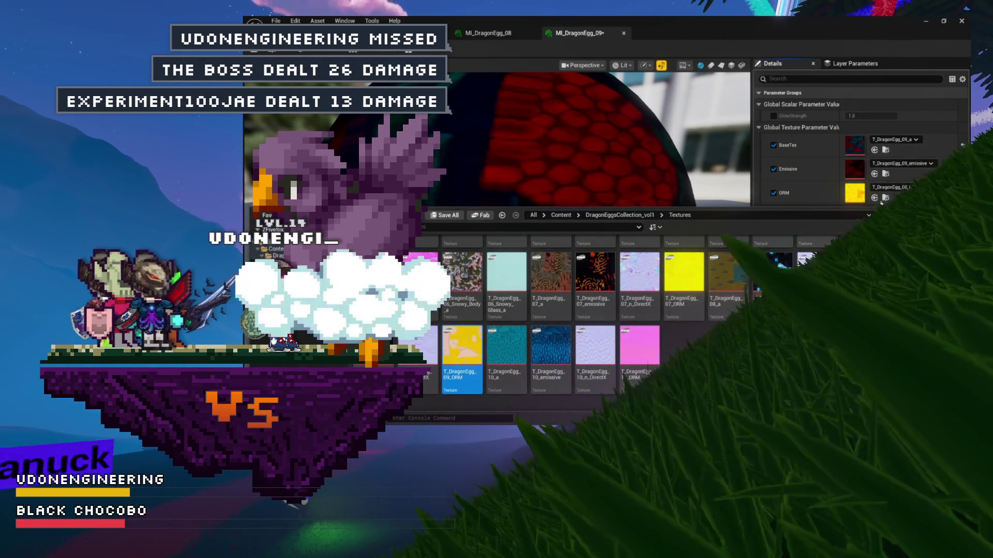
left_click(876, 199)
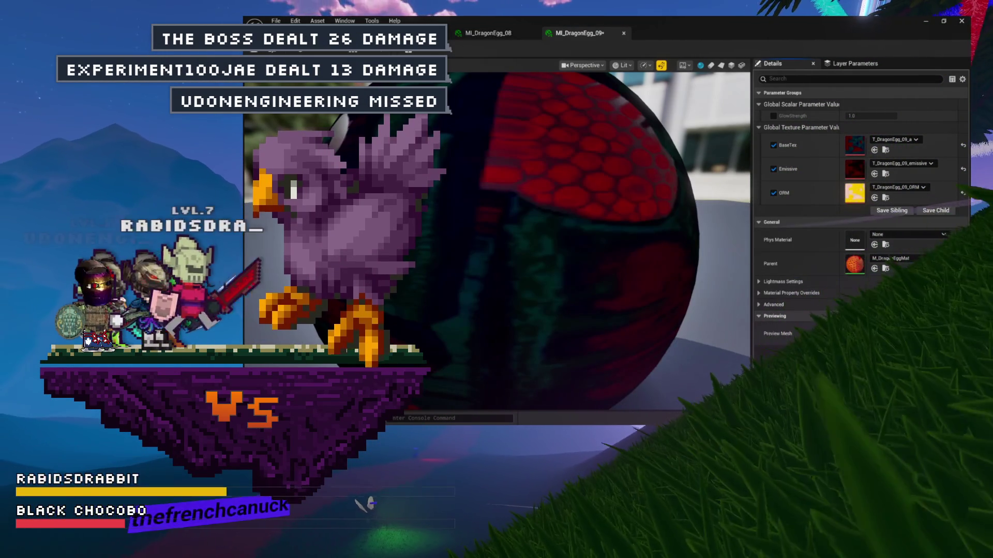
key("ctrl+s")
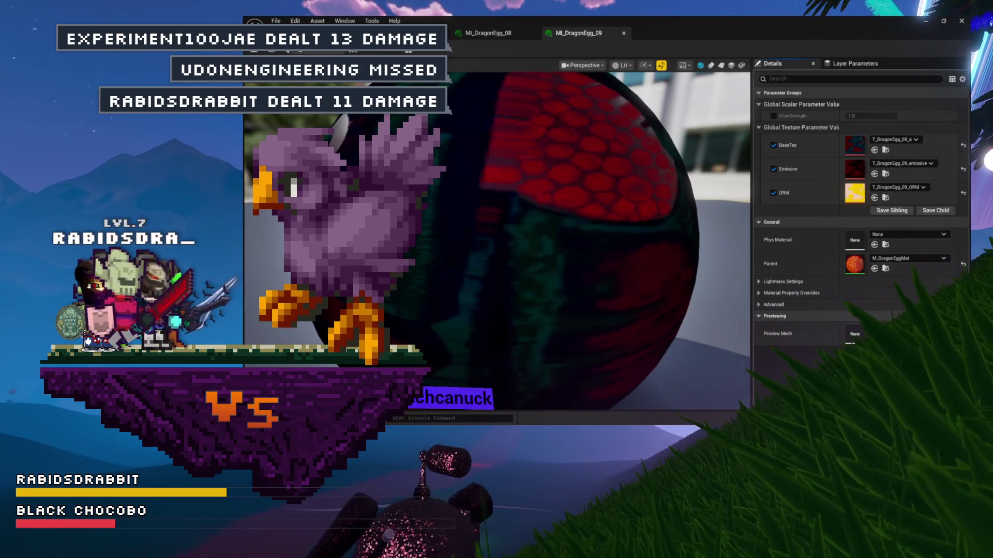
Step: Reveal MI_DragonEgg_09 among the egg material instances in the Content Drawer
key("ctrl+space")
double_click(476, 269)
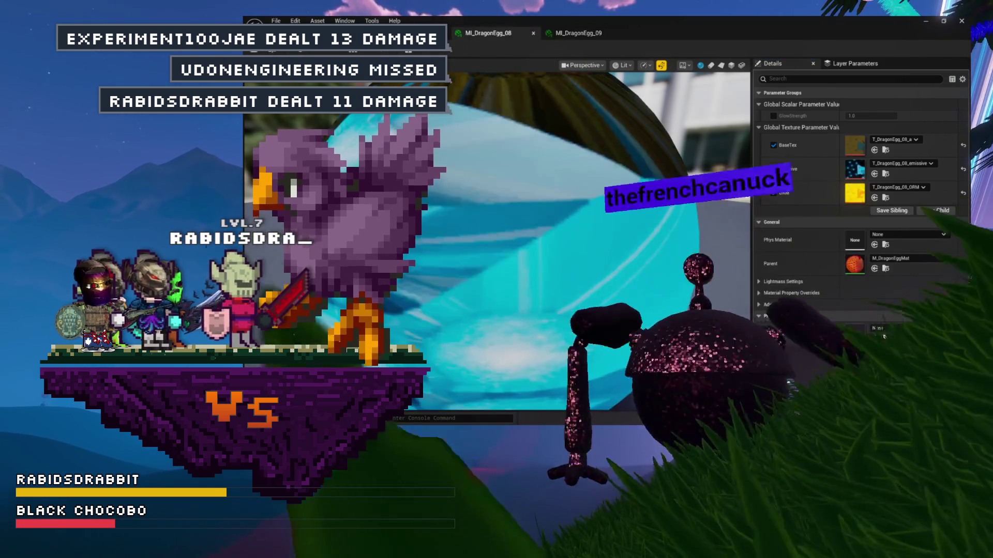
left_click(592, 32)
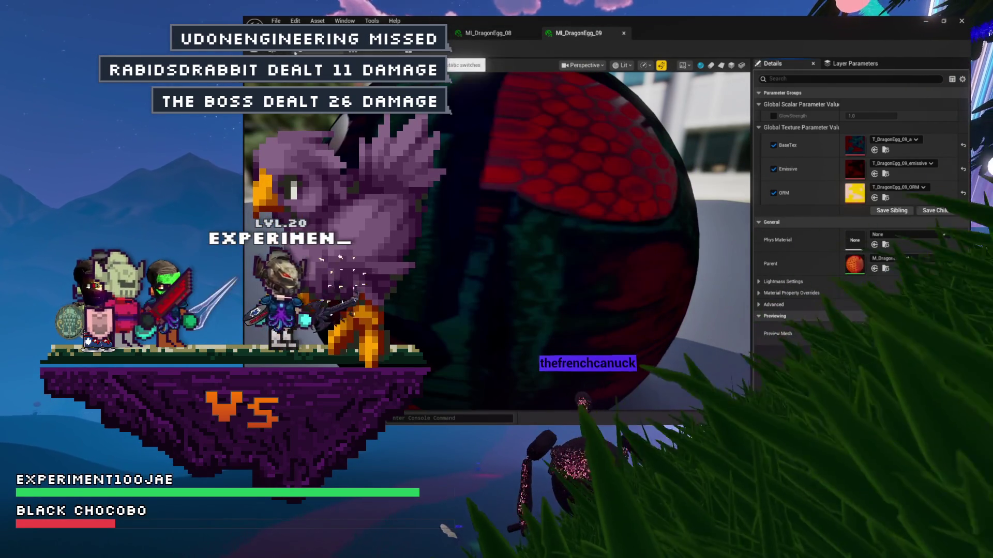
key("ctrl+space")
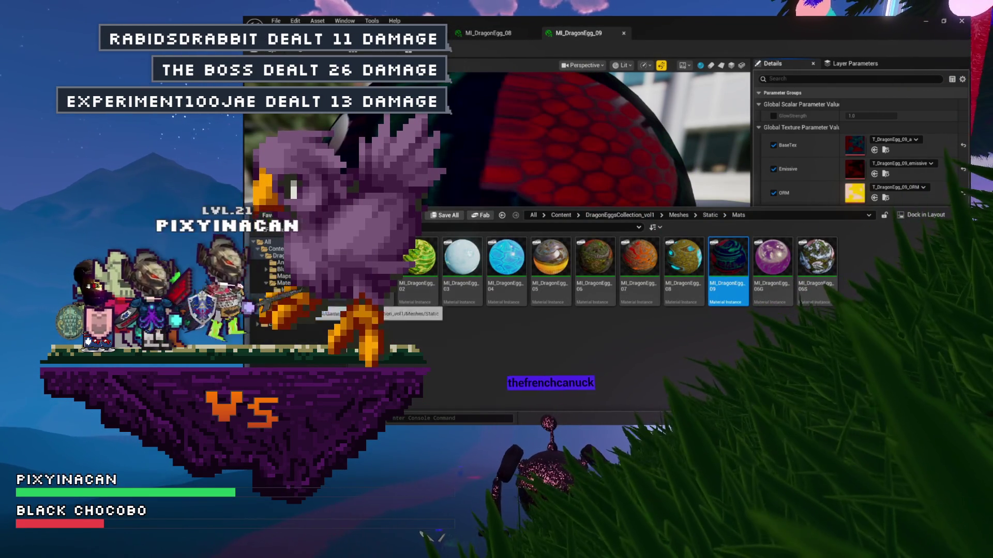
Step: Open SM_DragonEgg_09 from Meshes > Static and close the MI_DragonEgg_08 editor tab
left_click(311, 298)
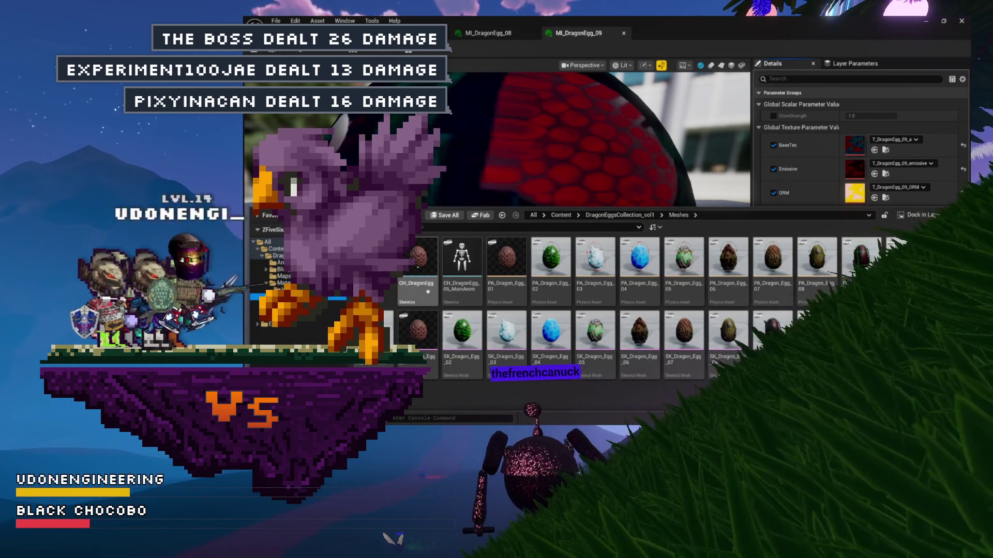
double_click(378, 258)
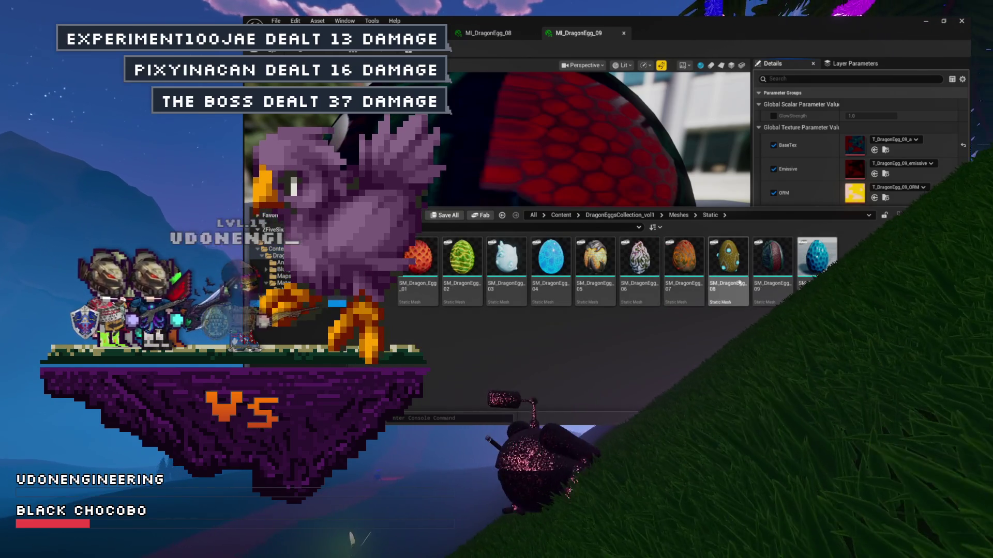
double_click(770, 282)
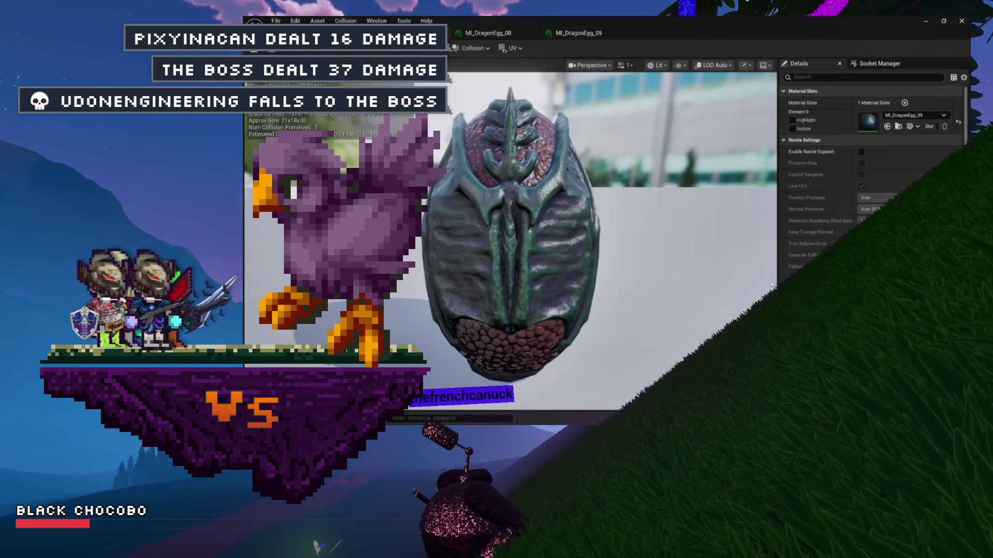
left_click(533, 34)
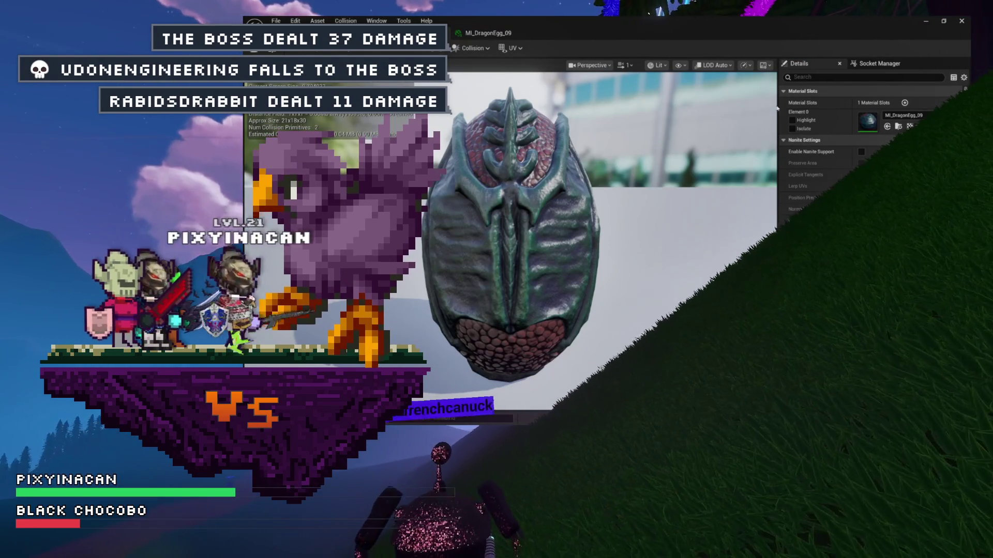
left_click(282, 51)
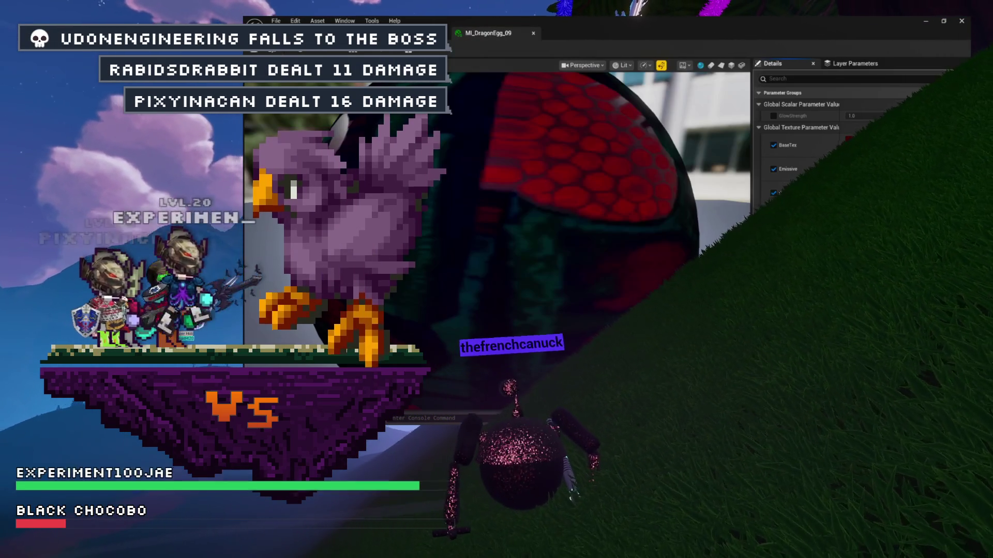
left_click(449, 34)
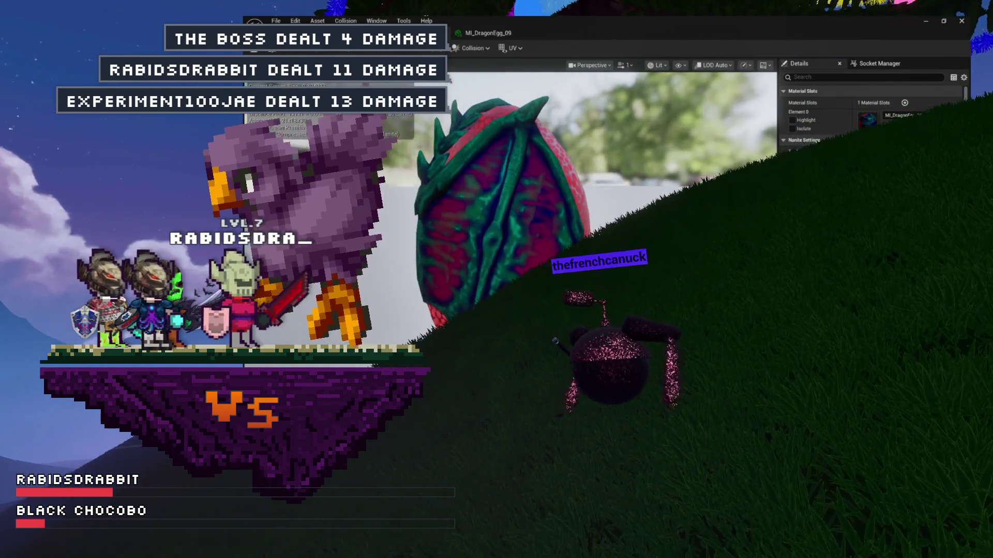
Step: Inspect the egg's spiked side, save all changes, and return to MI_DragonEgg_09
left_click_drag(580, 176, 580, 176)
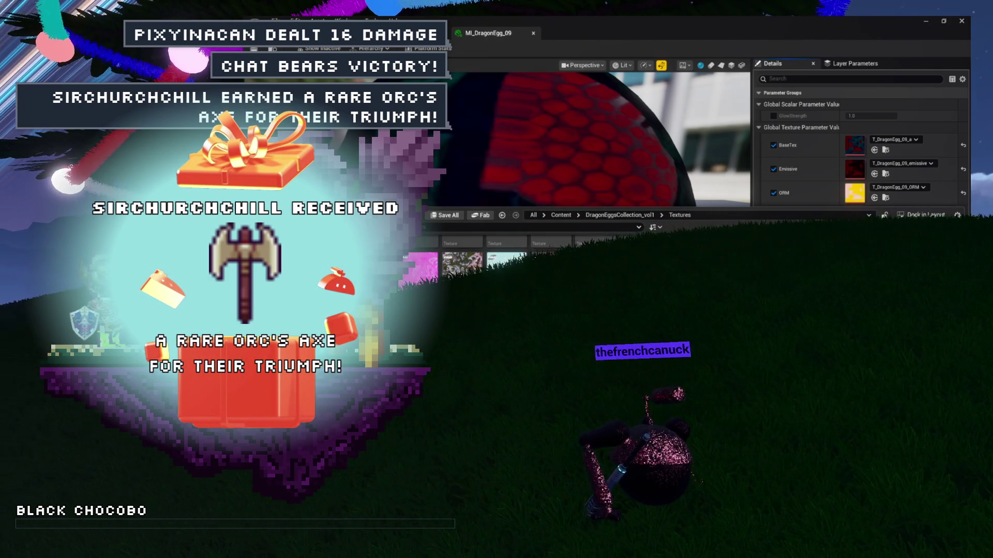
left_click(468, 56)
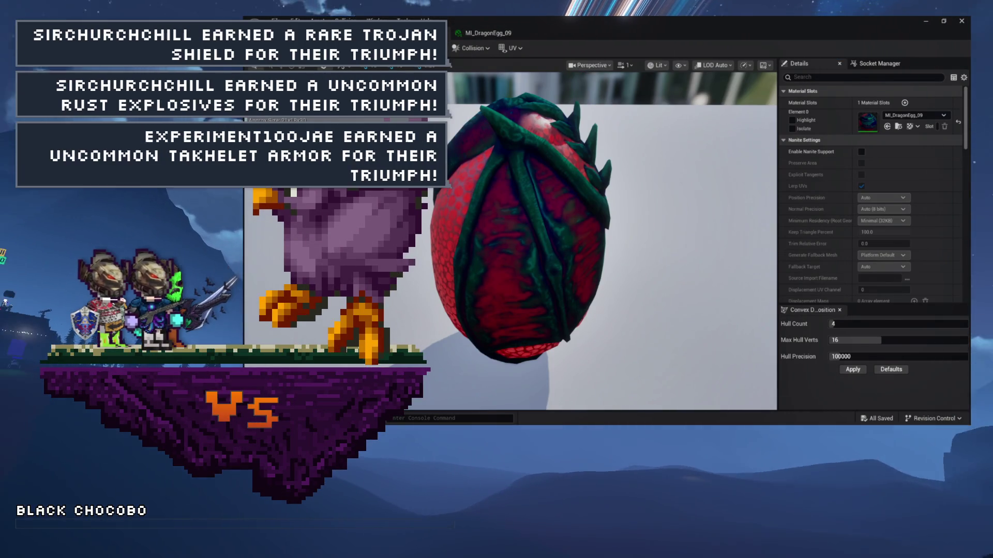
key("ctrl+s")
left_click(474, 35)
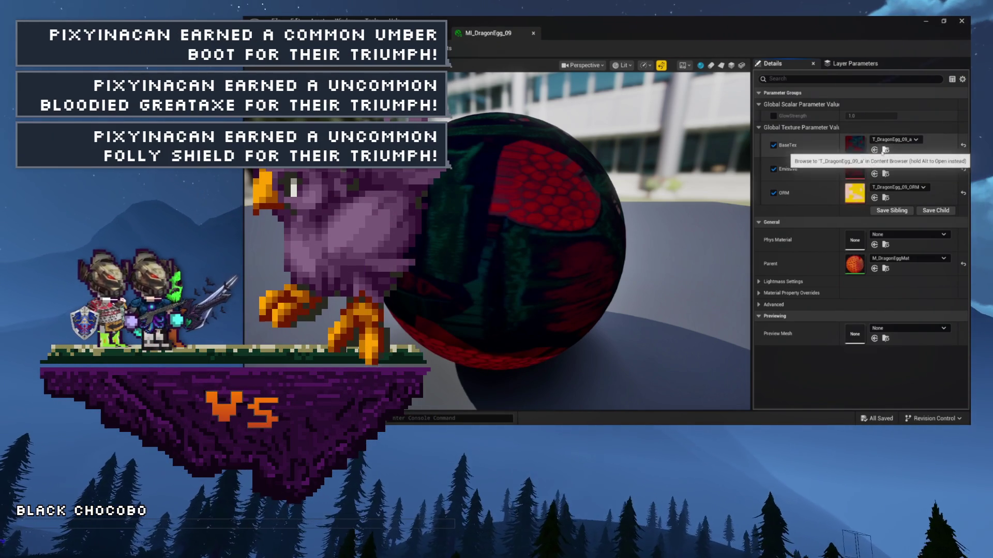
left_click(886, 150)
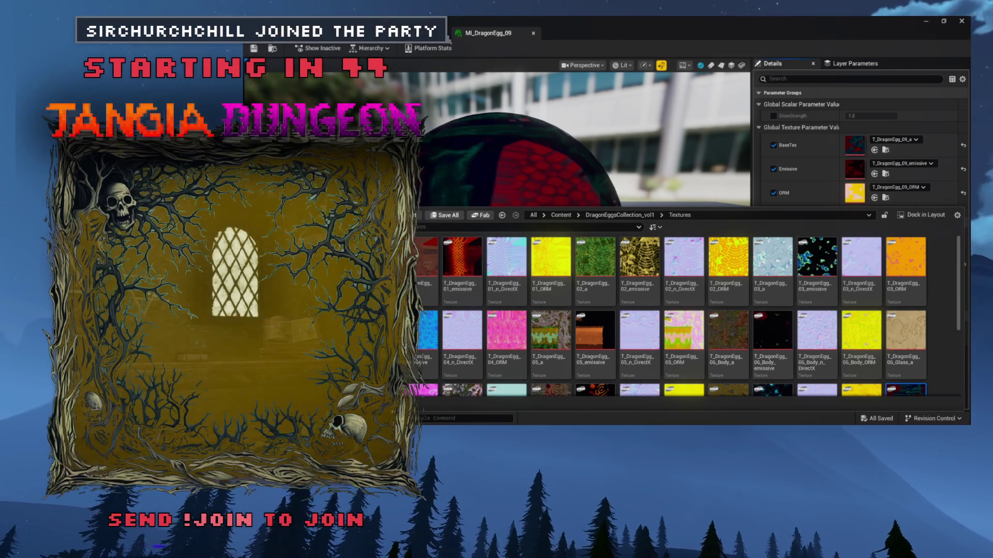
Step: Browse to the Mats folder and select MI_DragonEgg_09 among the egg material instances
key("ctrl+b")
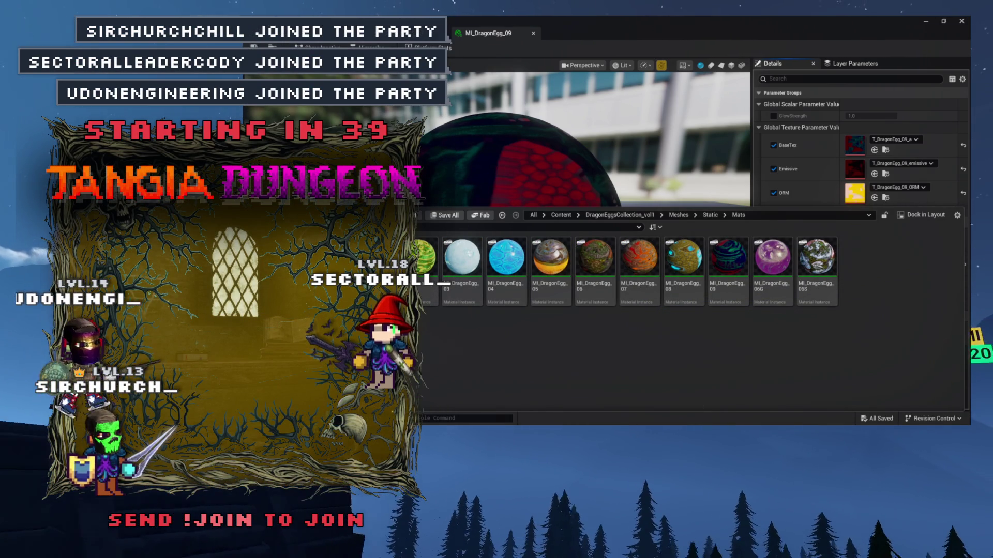
left_click(462, 258)
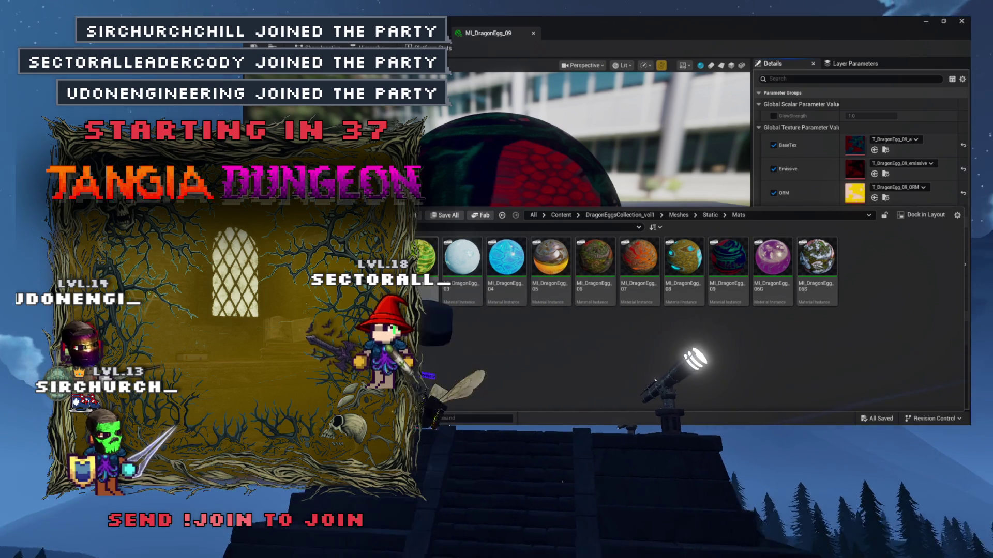
left_click(639, 259)
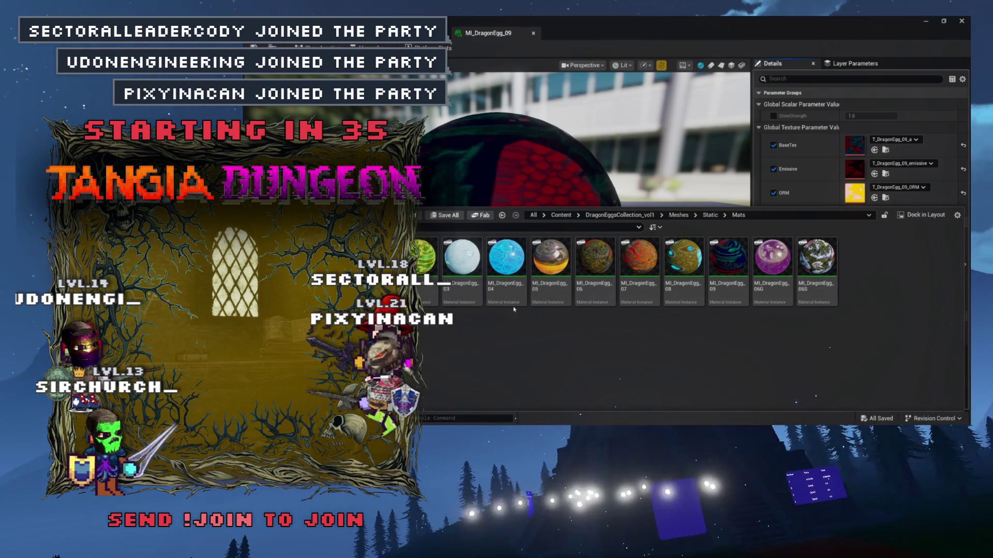
left_click(731, 301)
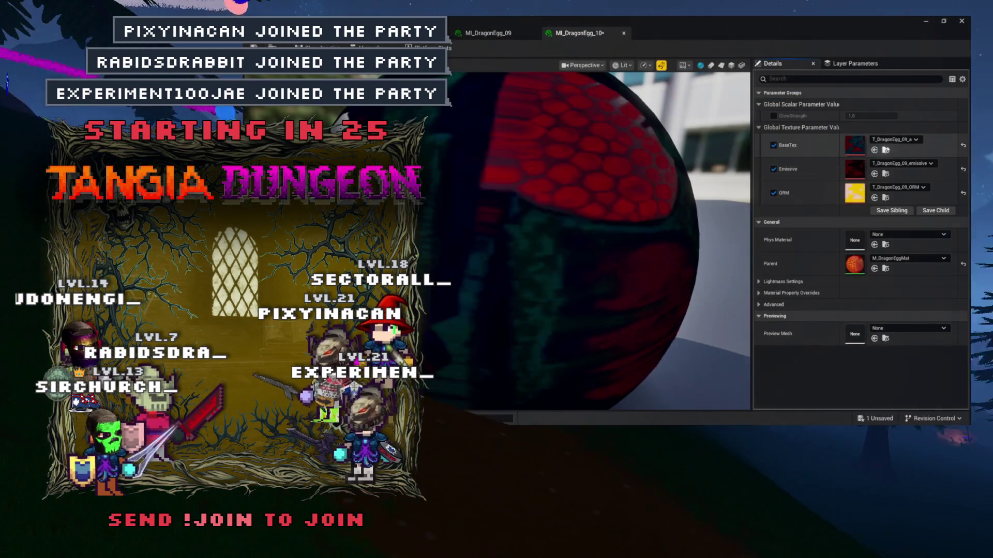
Step: Assign T_DragonEgg_10_a, _emissive and _ORM to MI_DragonEgg_10's textures and save it
left_click(886, 149)
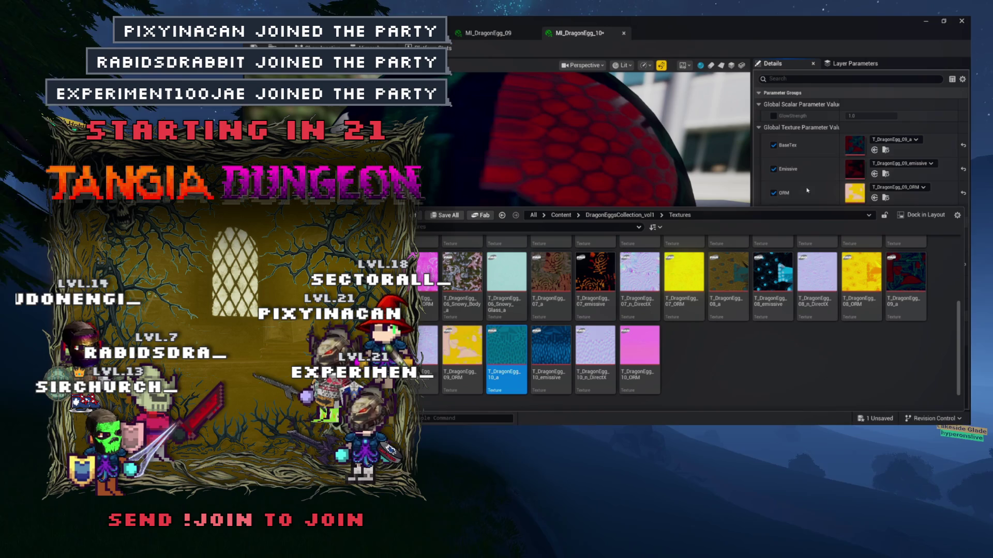
left_click(881, 151)
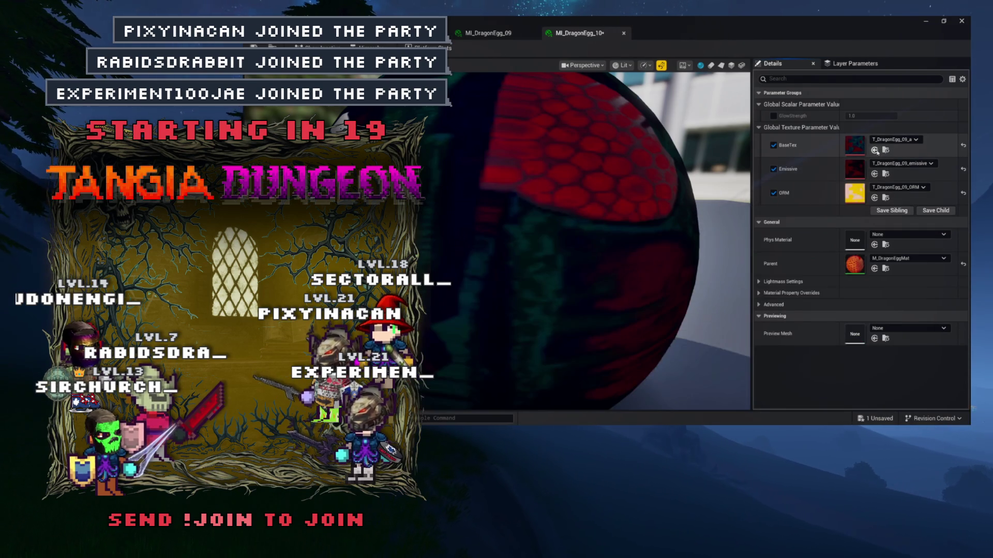
left_click(875, 151)
key("ctrl+space")
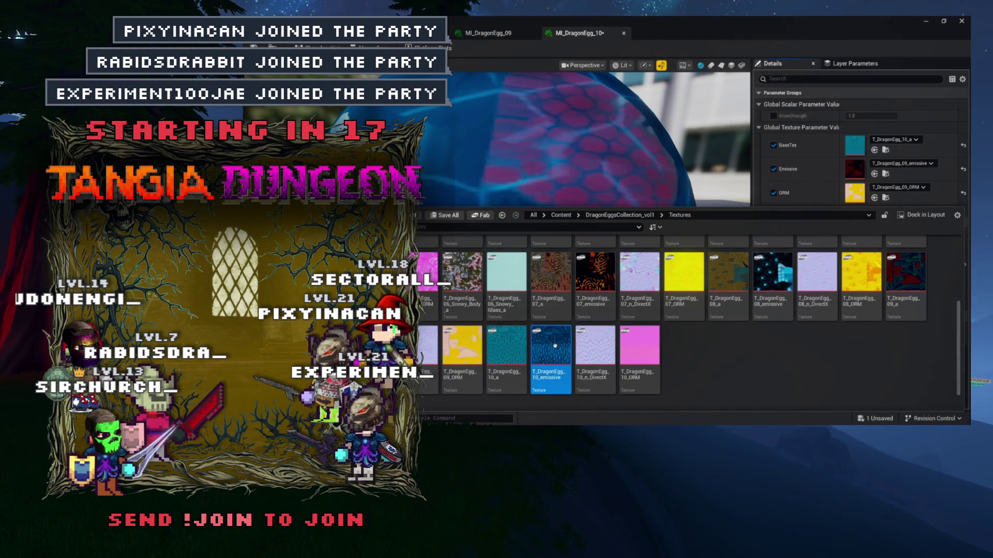
left_click(874, 174)
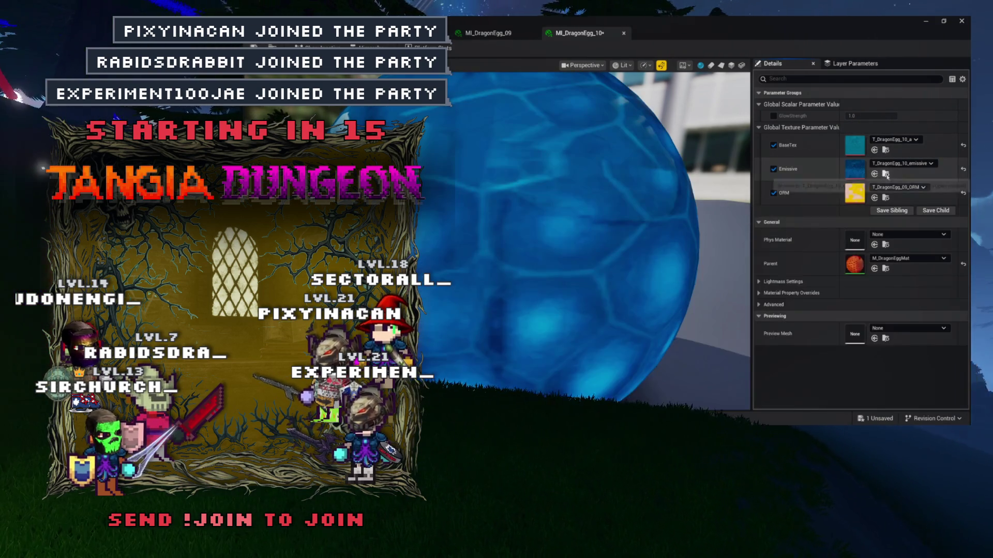
key("ctrl+space")
left_click(639, 344)
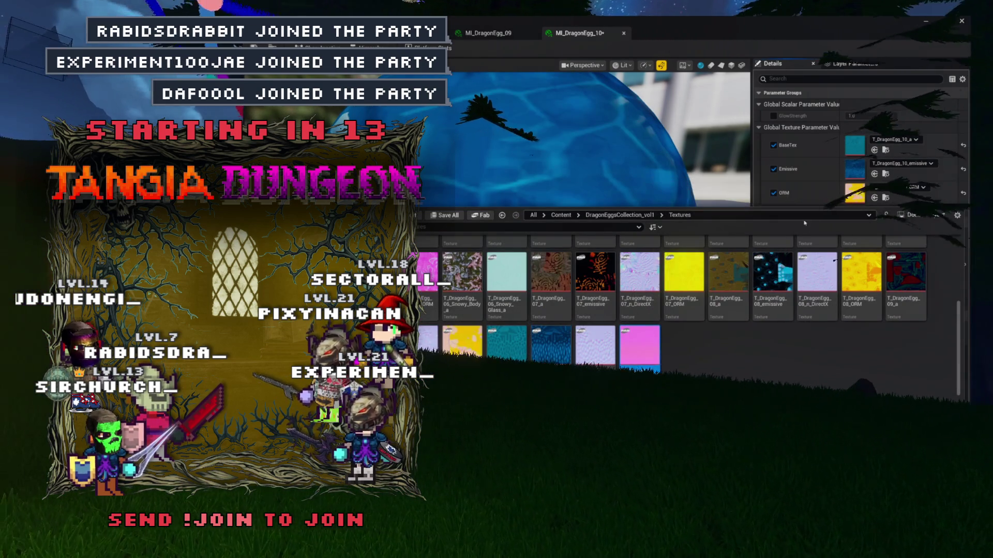
left_click(874, 197)
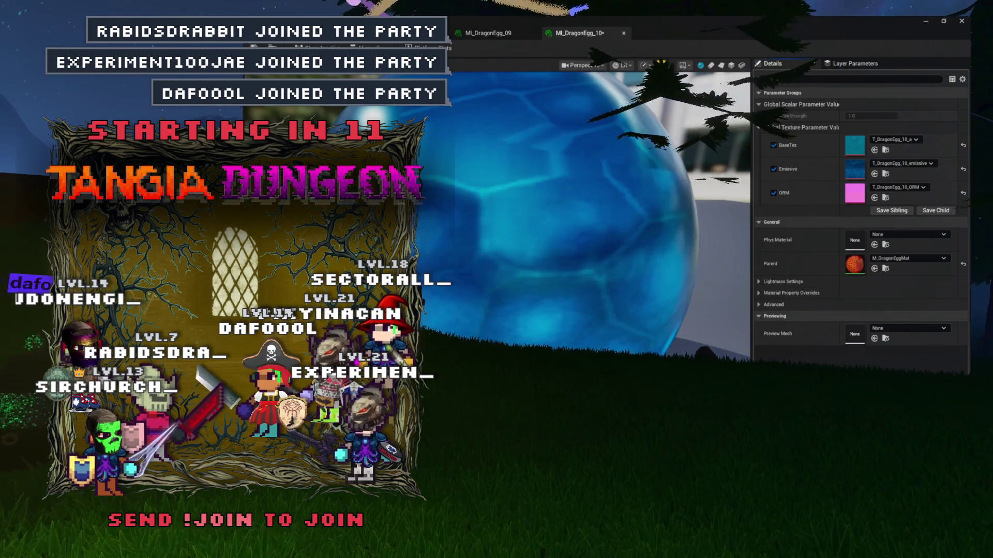
key("ctrl+s")
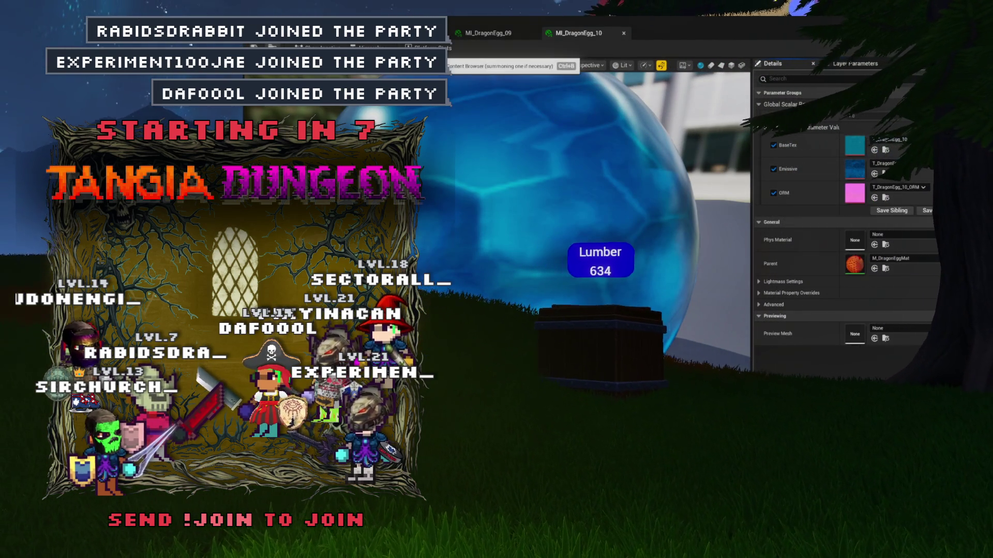
Step: Open the SM_DragonEgg_10 mesh from the Static meshes folder
left_click(486, 33)
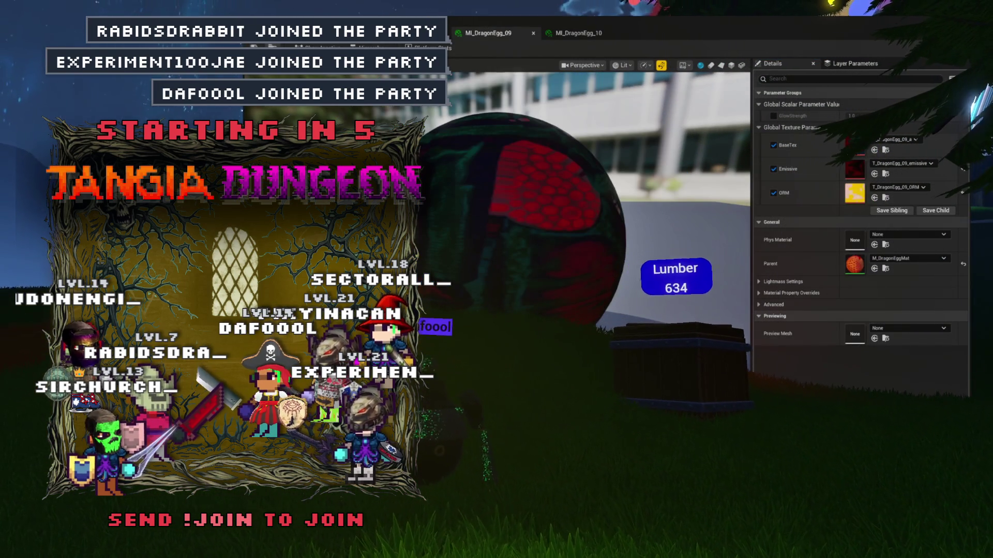
key("ctrl+space")
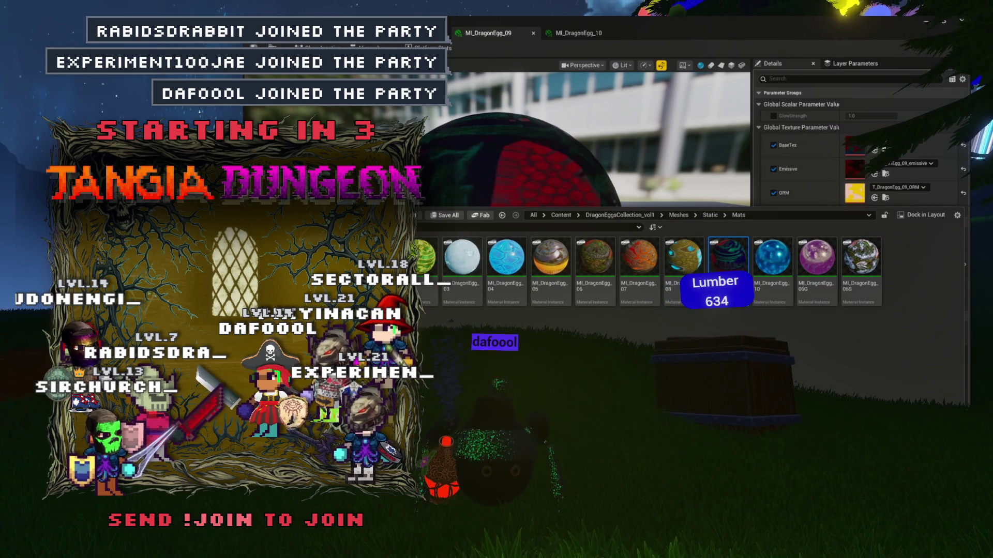
key("alt+Left")
left_click(808, 300)
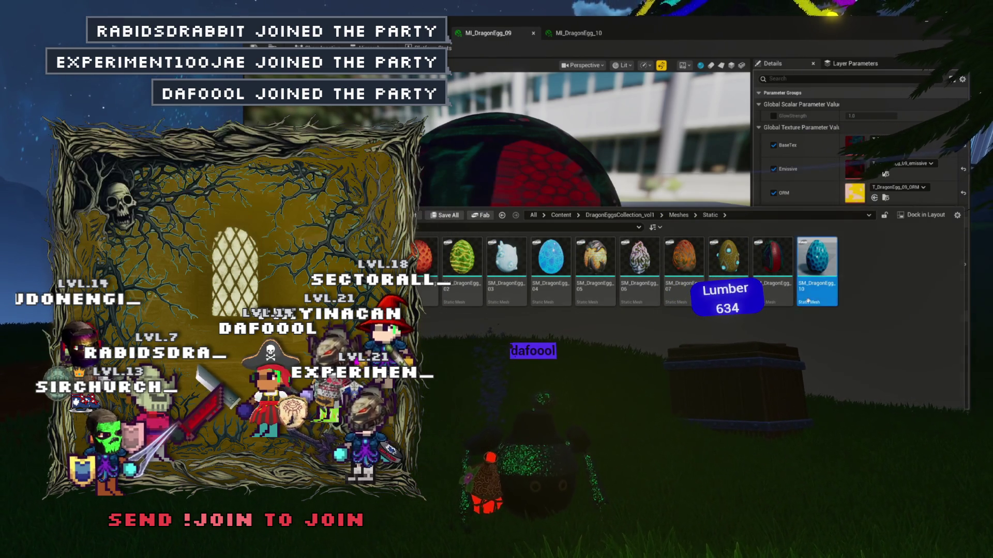
key("Return")
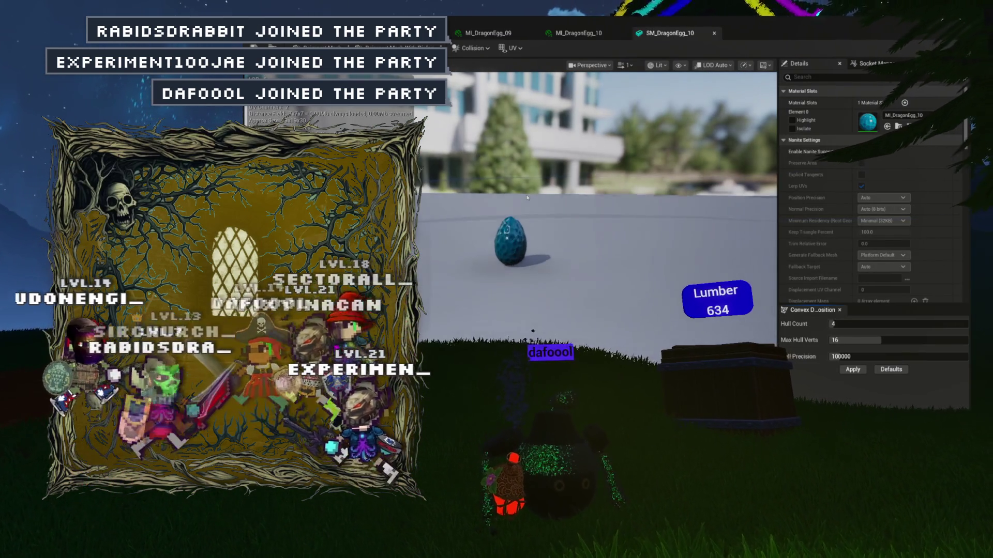
Step: Assign MI_DragonEgg_10 to SM_DragonEgg_10's Element 0 slot, save, and close the mesh editor
scroll(527, 197, "up", 5)
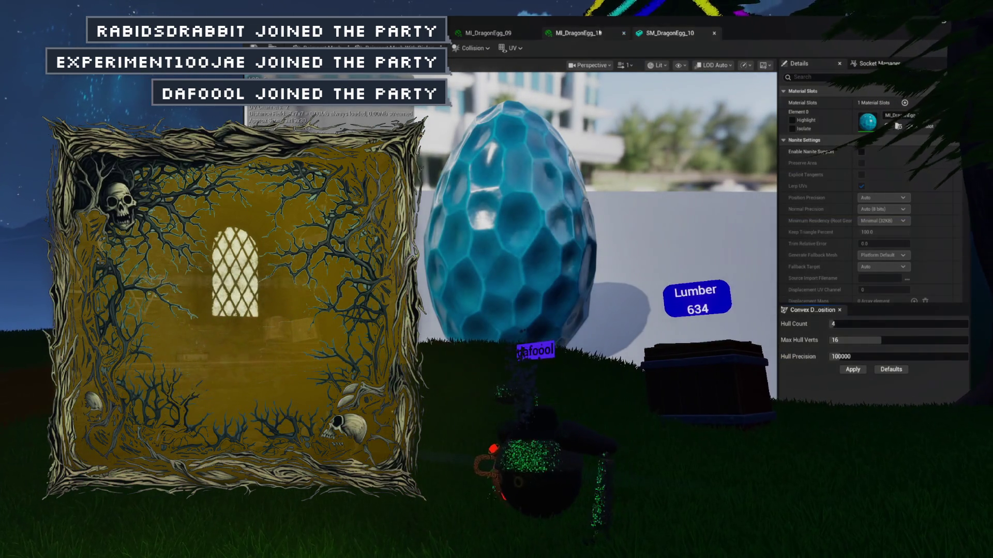
left_click(595, 33)
key("ctrl+space")
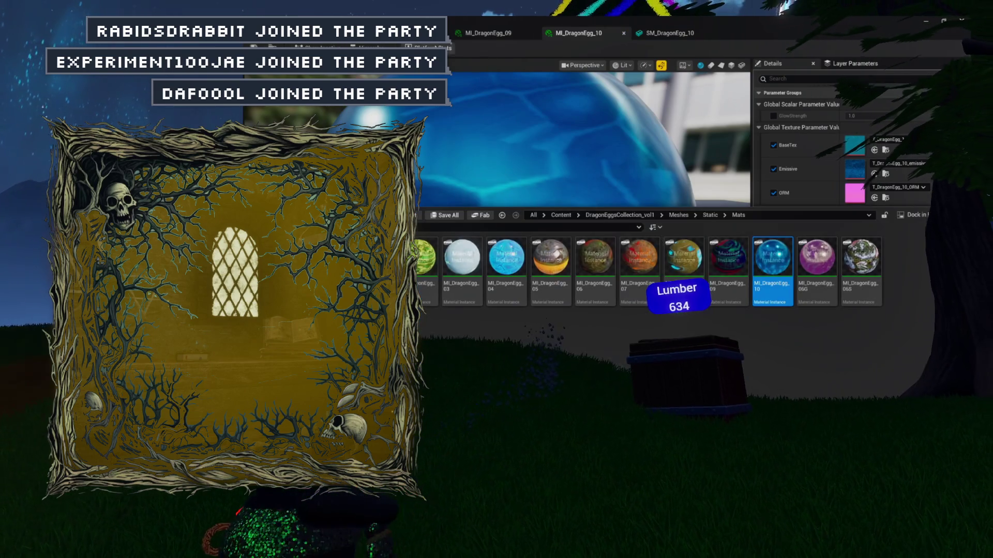
key("Return")
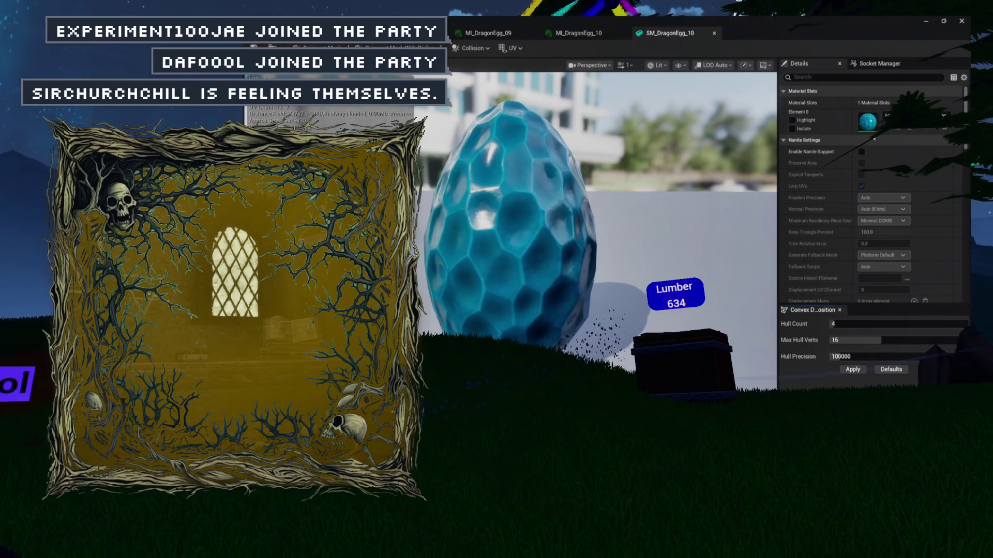
left_click_drag(905, 104, 910, 115)
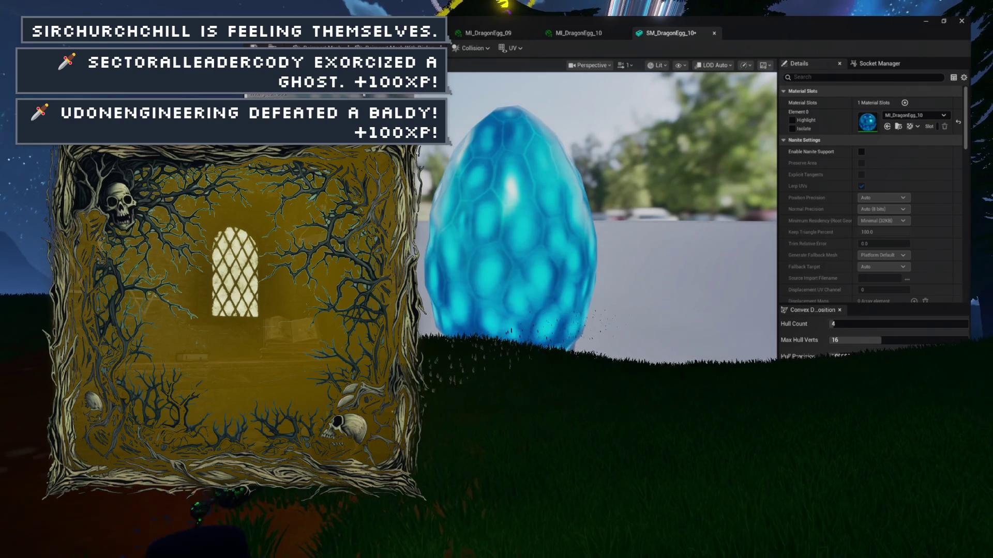
key("ctrl+s")
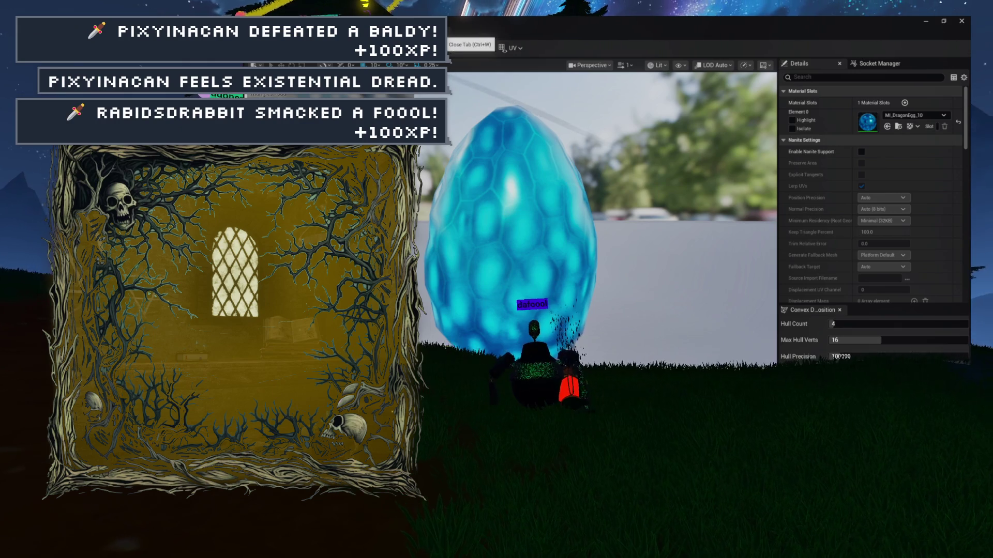
left_click(443, 32)
Step: Create a DragonEggs folder under Meshes and move the ten SM_DragonEgg meshes into it
key("ctrl+space")
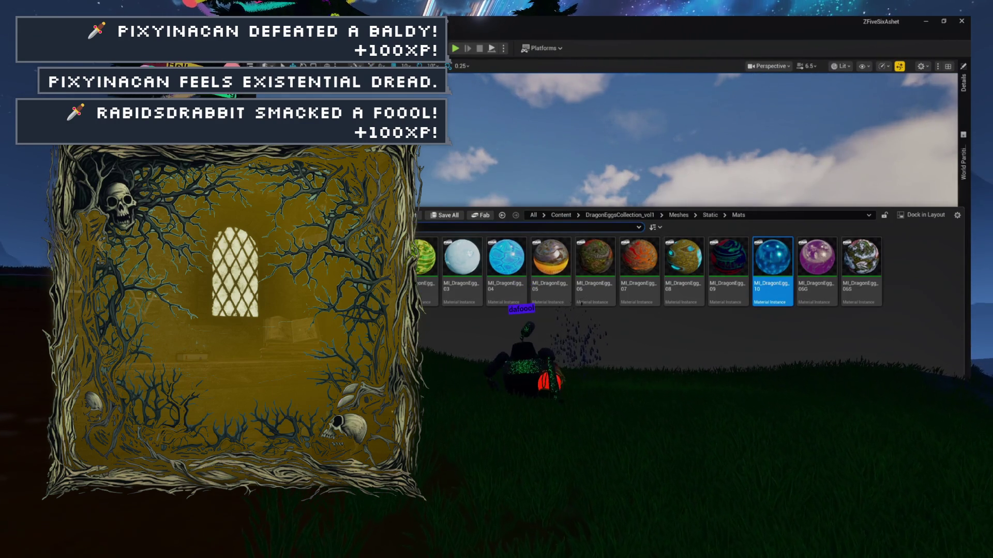
key("alt+Left")
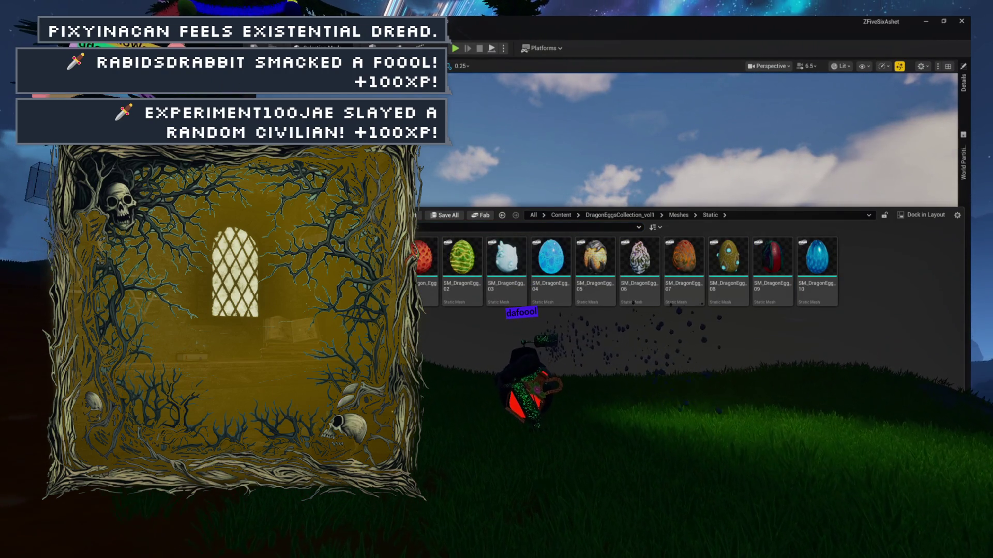
key("alt+Left")
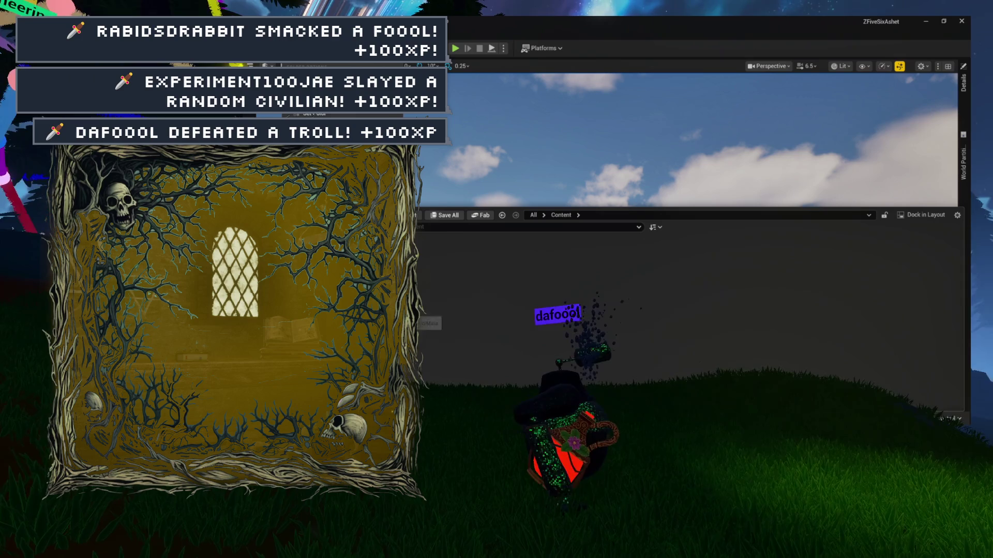
key("alt+Right")
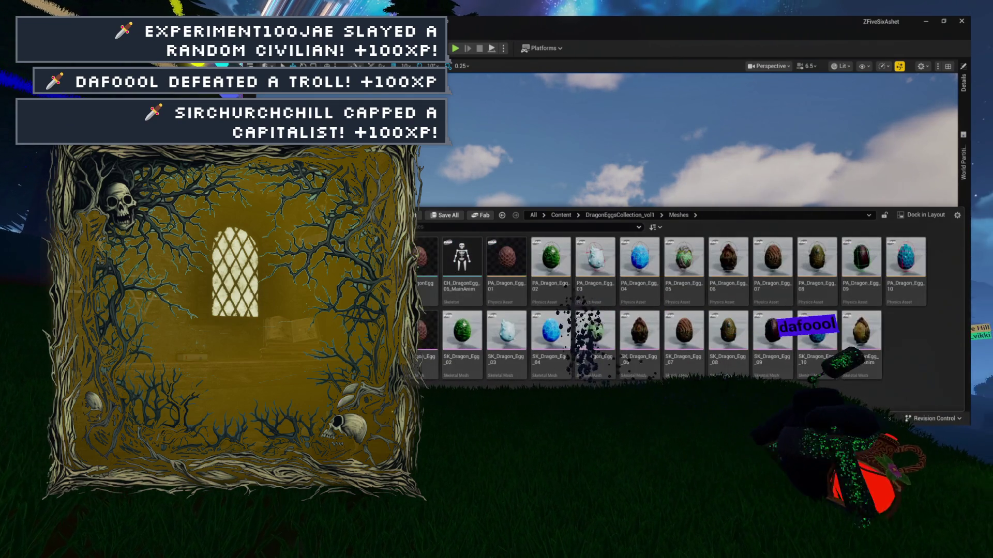
key("alt+Right")
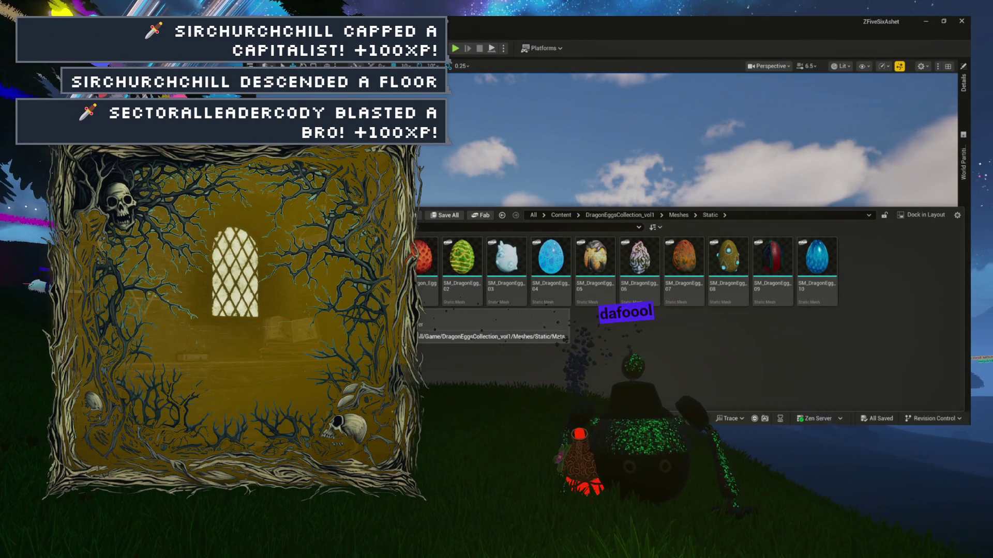
key("Return")
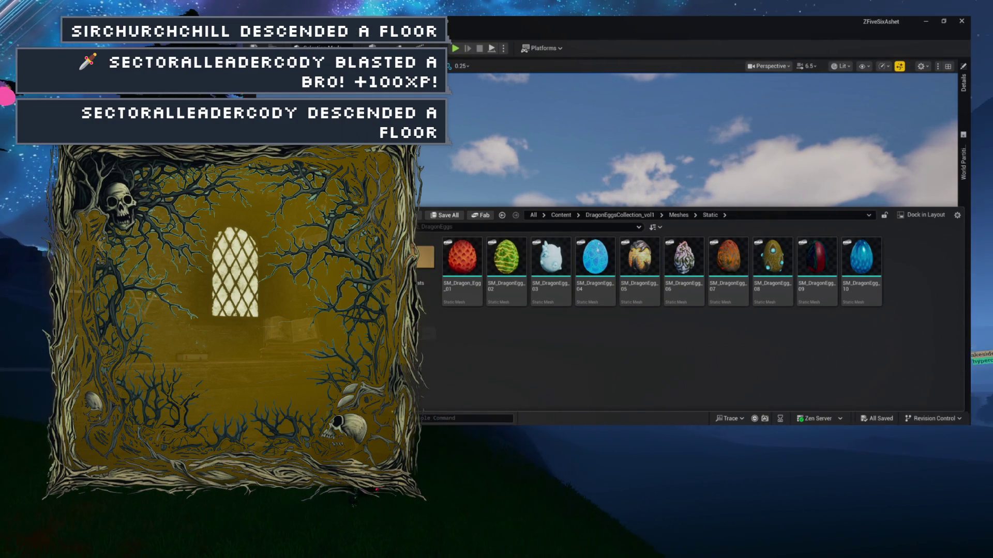
double_click(425, 259)
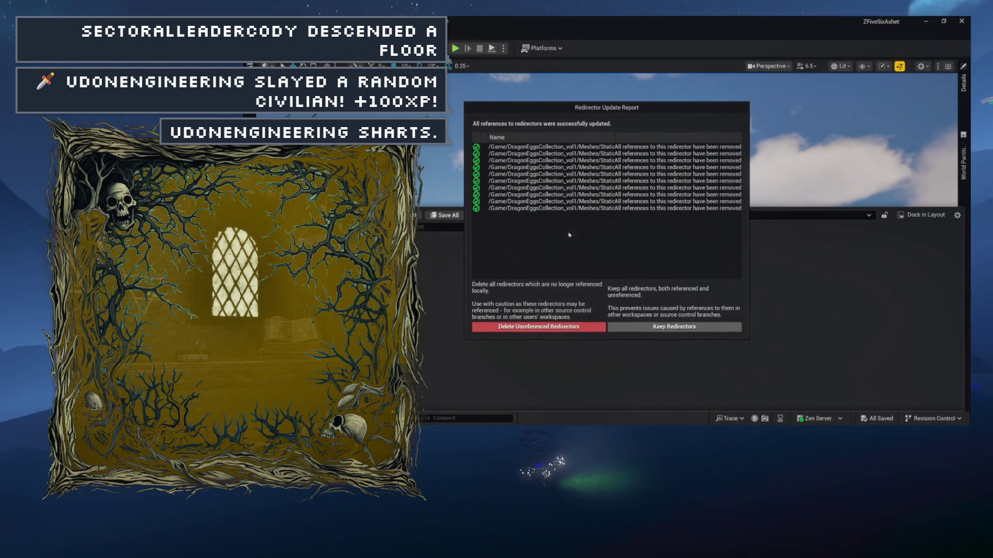
left_click(561, 327)
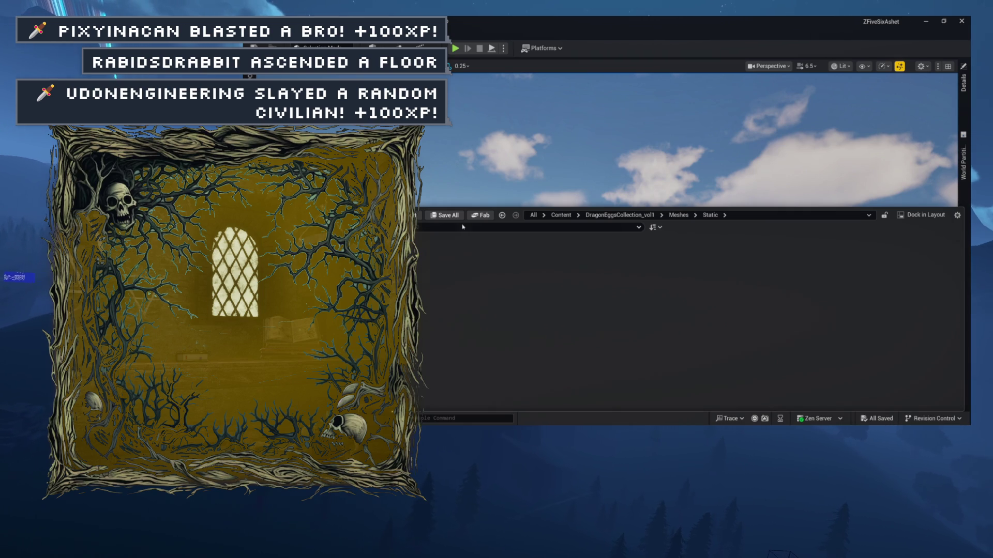
Step: Dismiss the no-files-moved message and launch Migrate on the DragonEggs folder assets
left_click(634, 240)
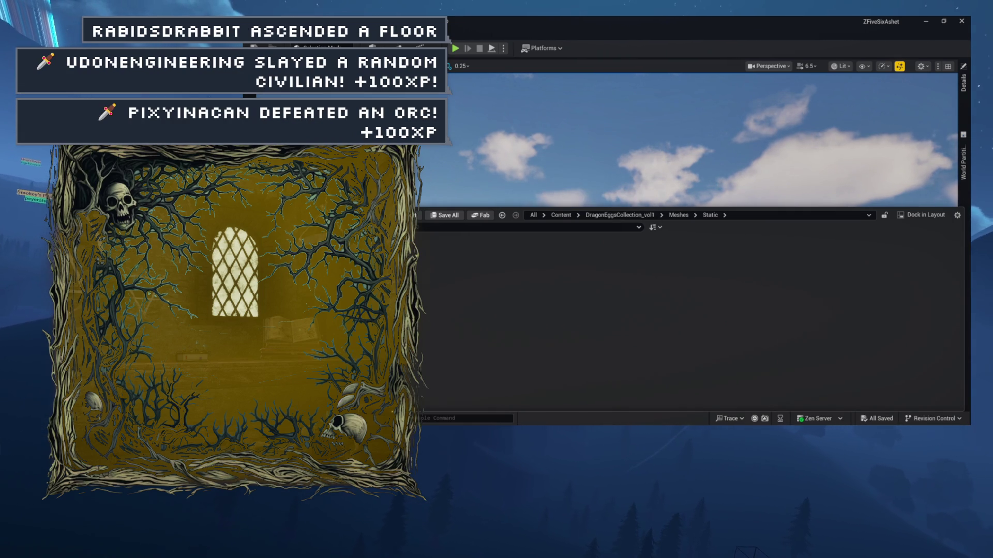
key("alt+Left")
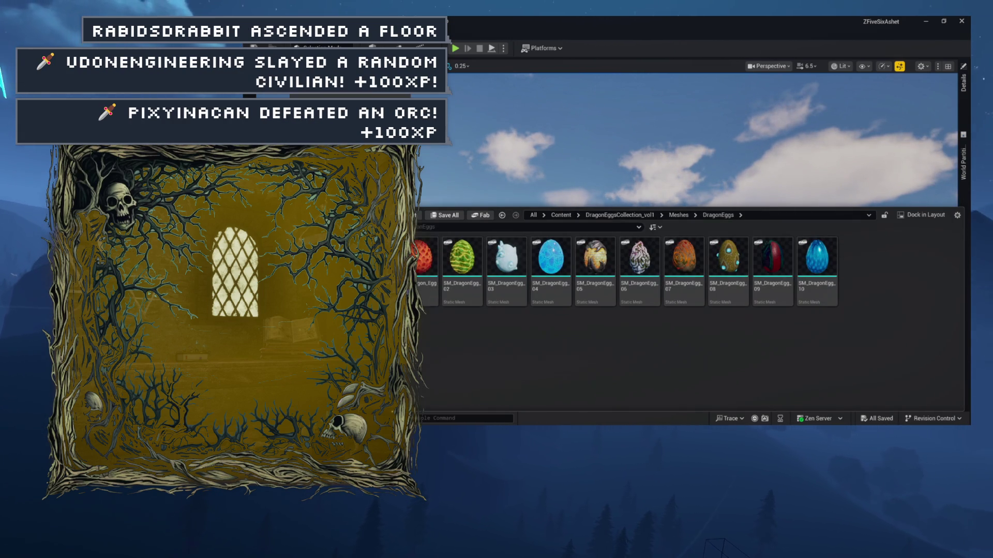
right_click(429, 352)
key("Escape")
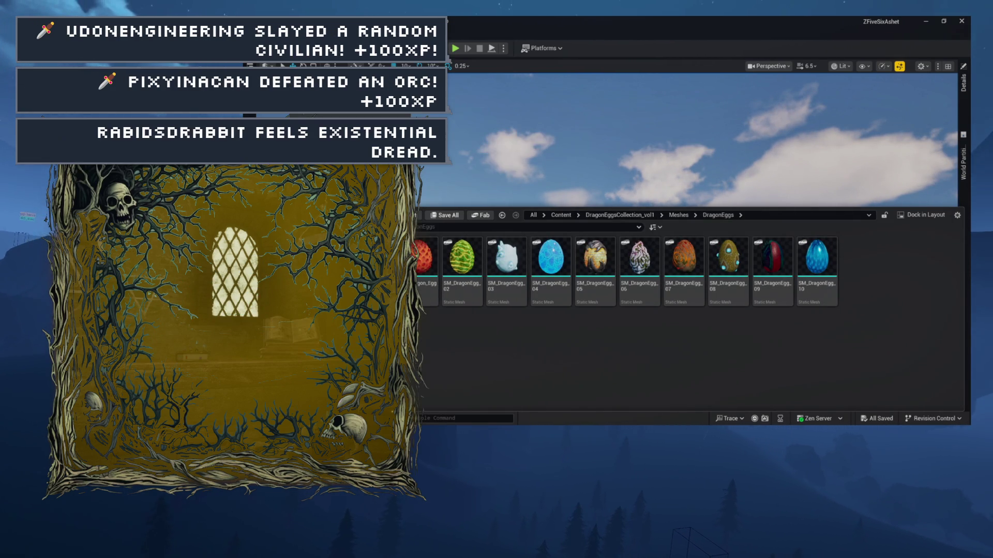
left_click(411, 233)
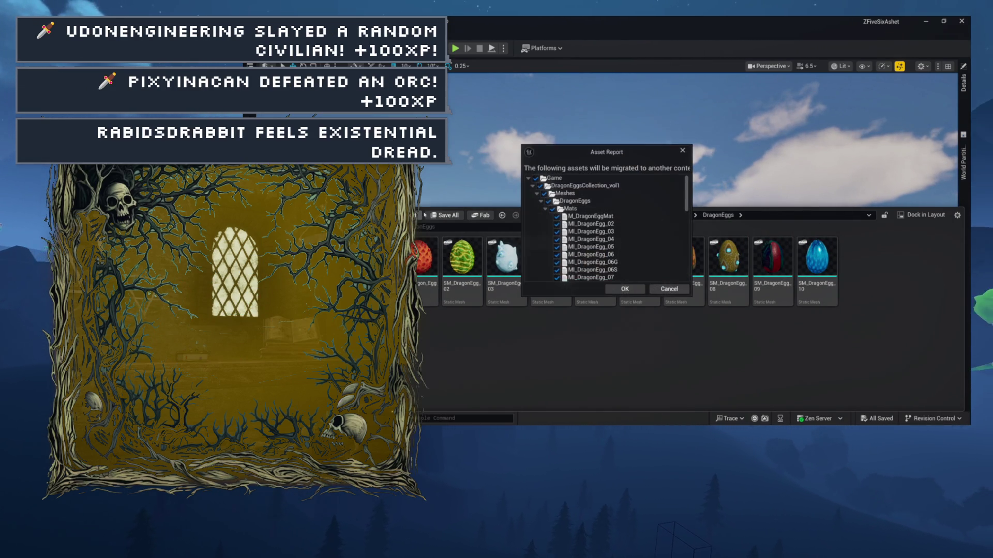
Step: Check the Mats, DragonEggs and Textures entries in the asset report and accept it with OK
left_click(546, 210)
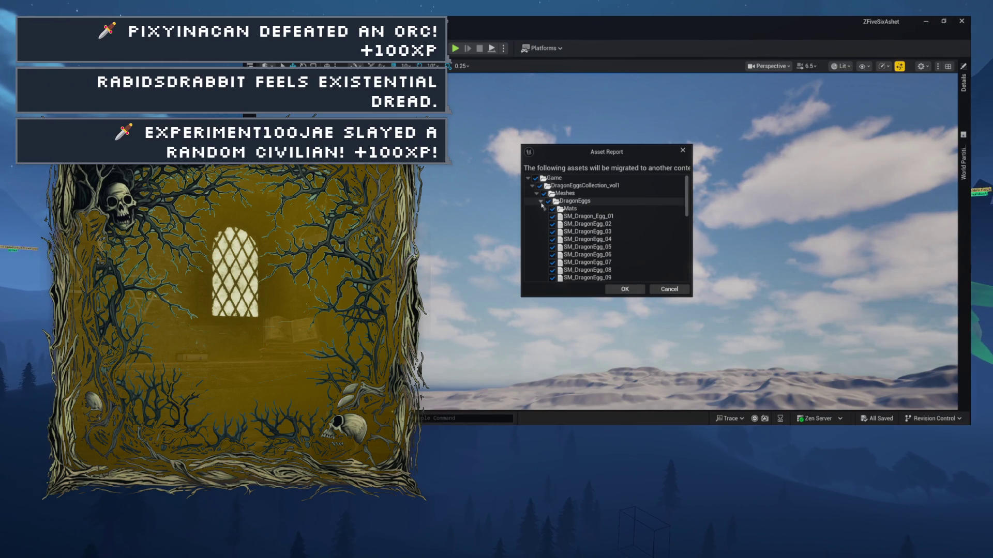
left_click(541, 202)
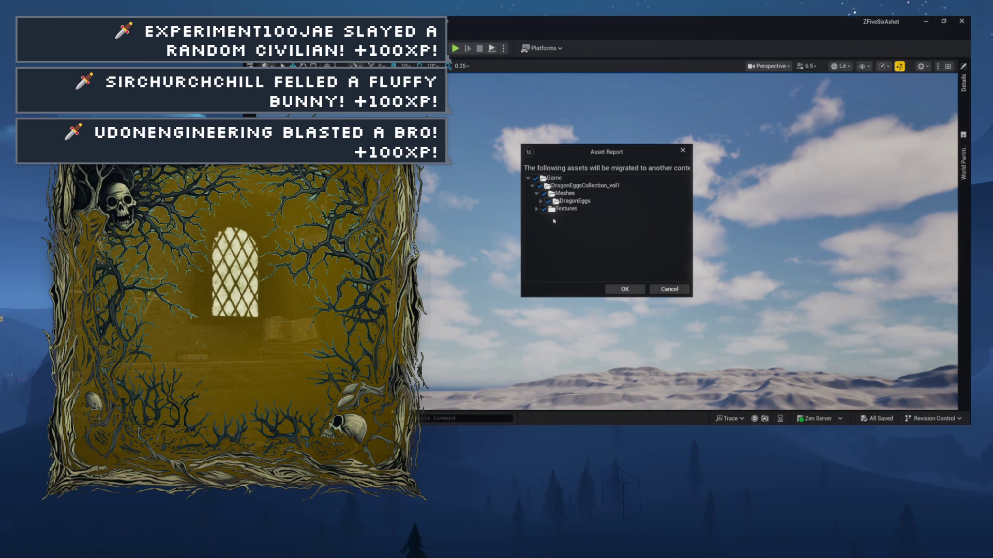
left_click(537, 209)
scroll(574, 231, "down", 10)
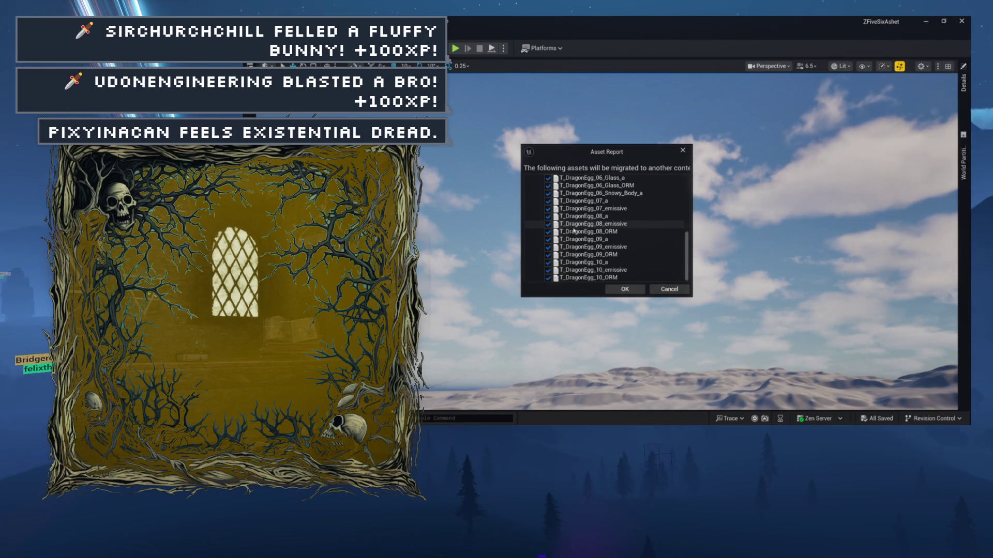
scroll(574, 232, "up", 10)
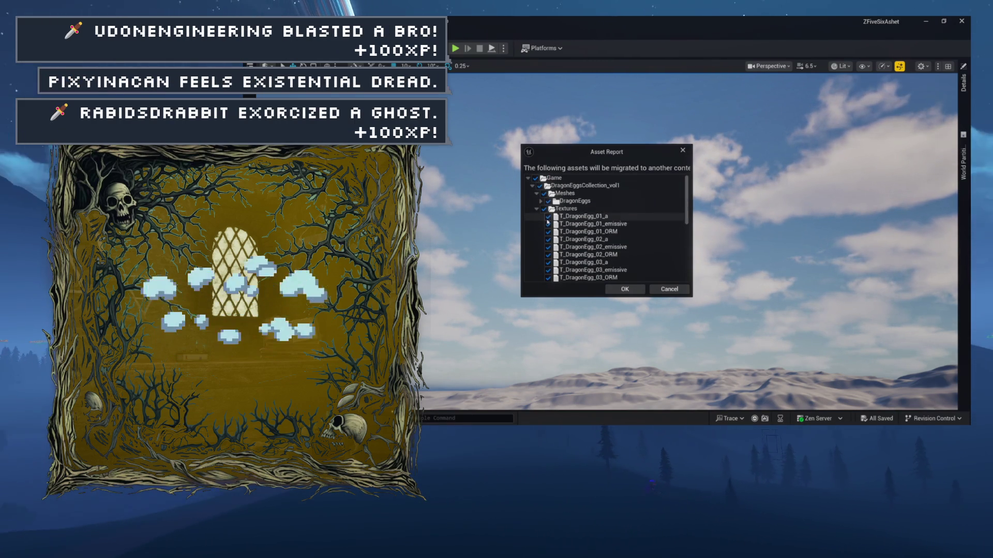
left_click(535, 209)
left_click(625, 289)
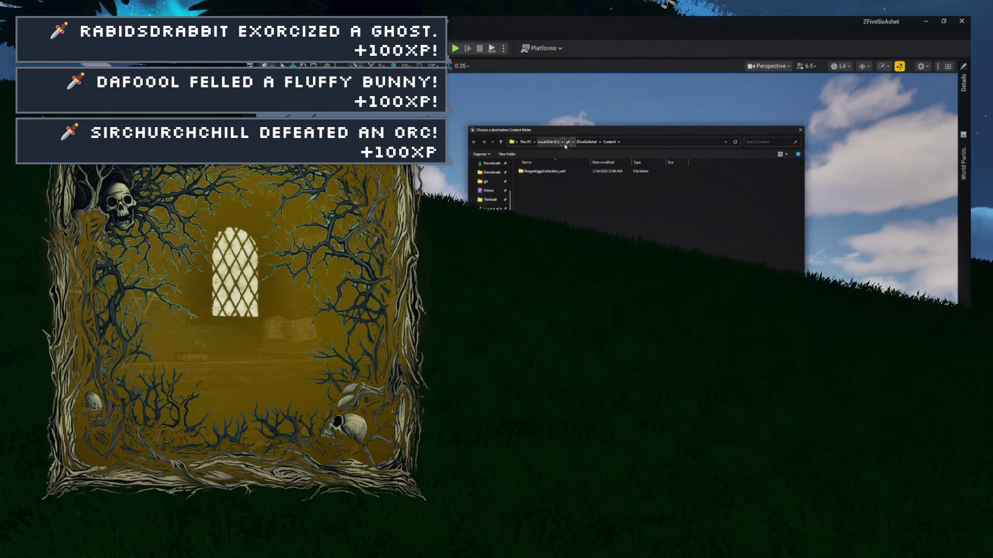
Step: Browse up to the git folder on Storage (E:) and select the Gravity and BoneAppetit folders
left_click(568, 143)
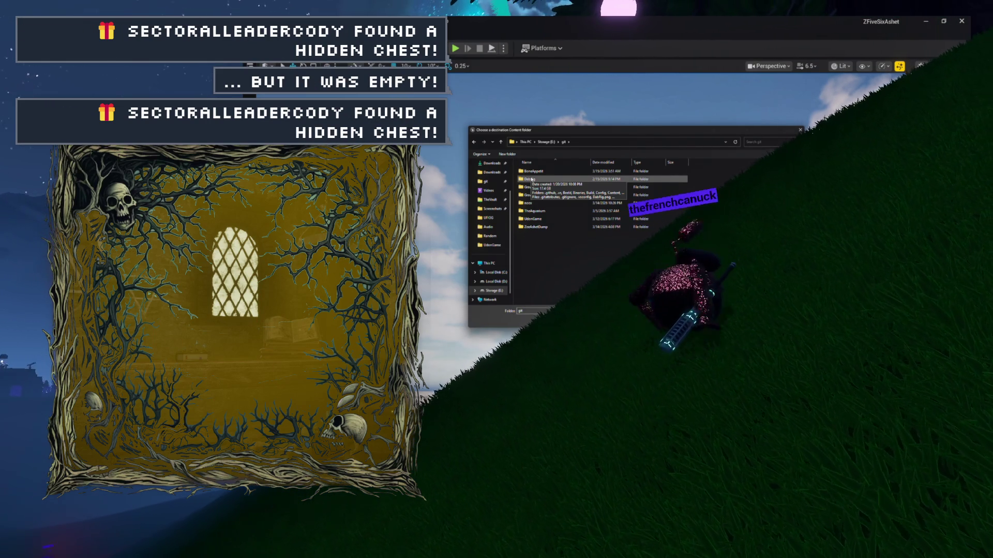
left_click(539, 187)
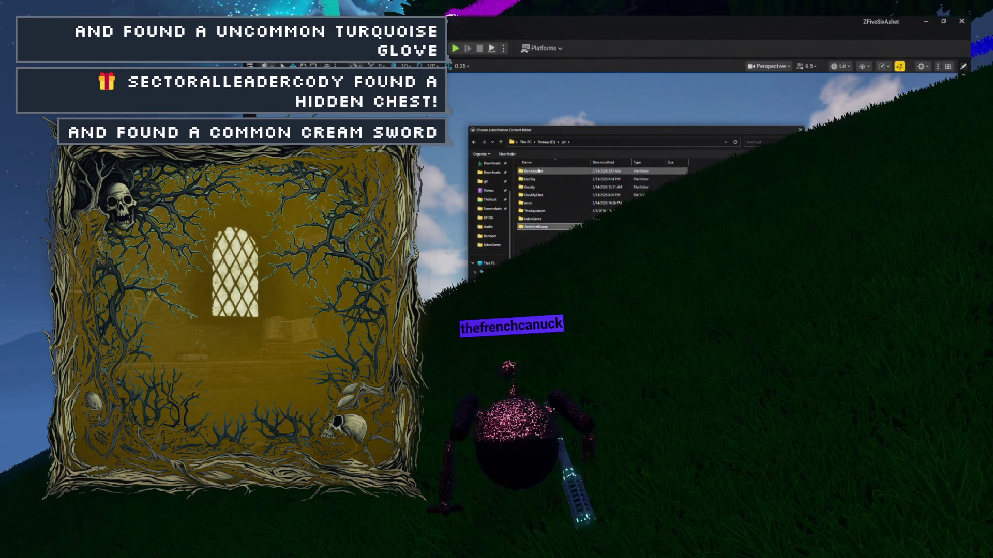
left_click(541, 171)
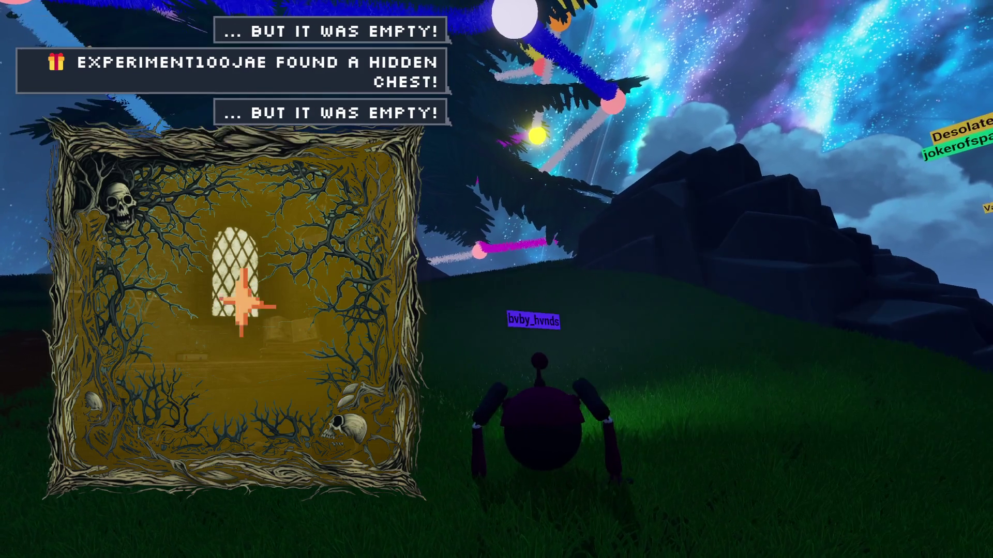
key("w")
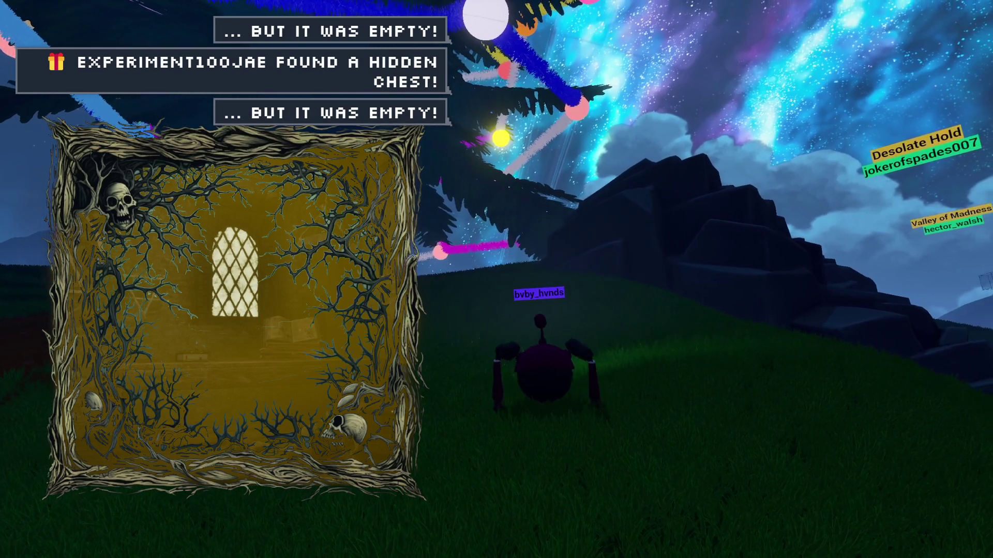
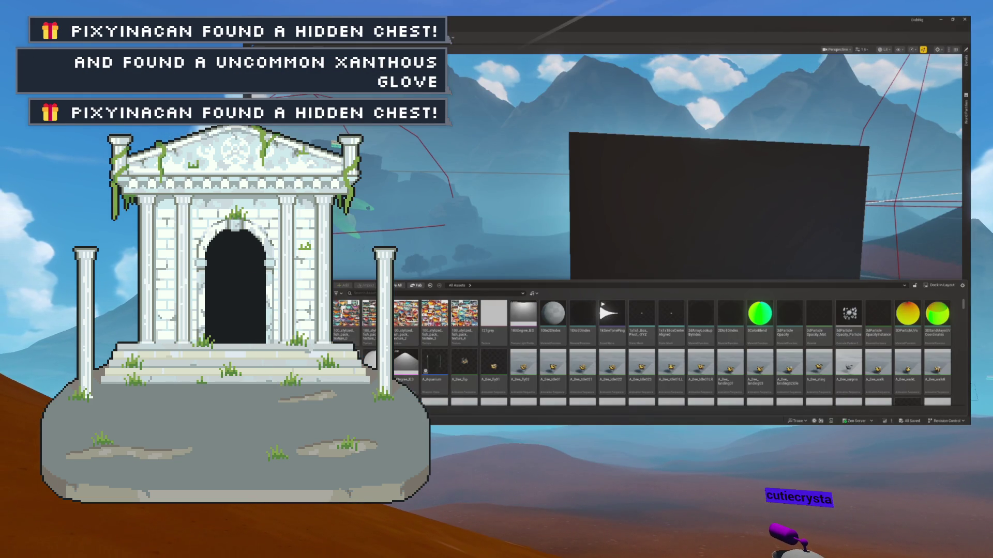
Step: Set the editor Application Scale to 1.5 in the Widget Reflector and reopen the Content Drawer
key("ctrl+shift+w")
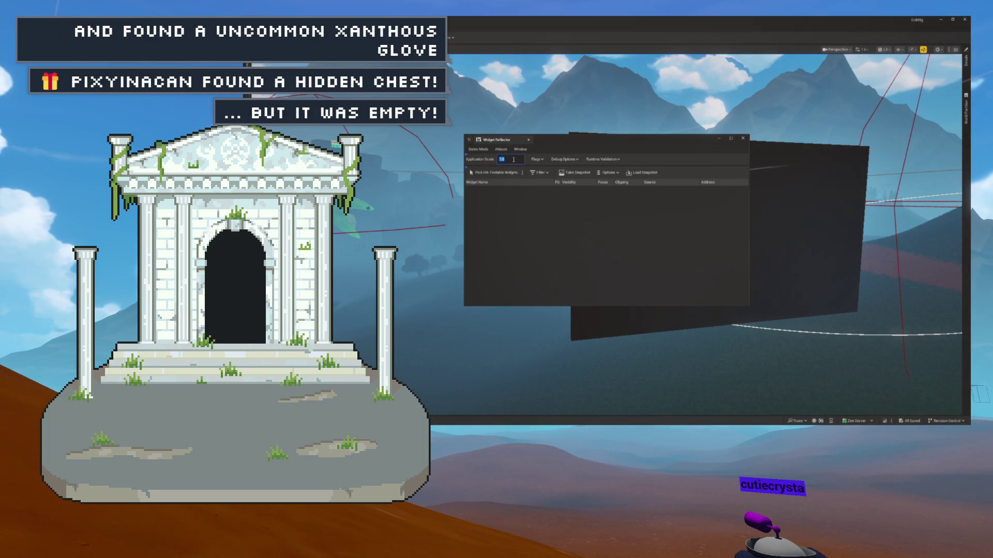
type("1.5")
key("Return")
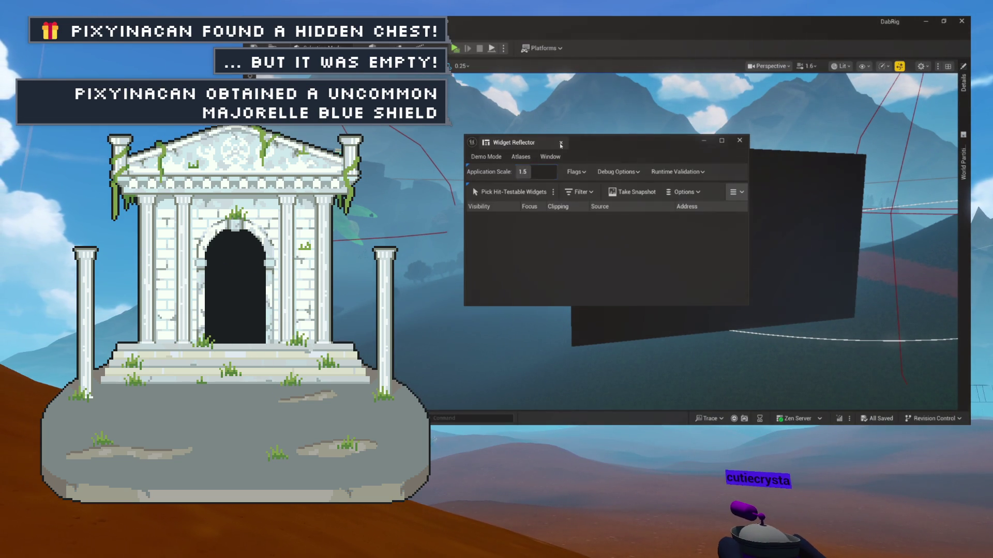
left_click(561, 144)
key("ctrl+space")
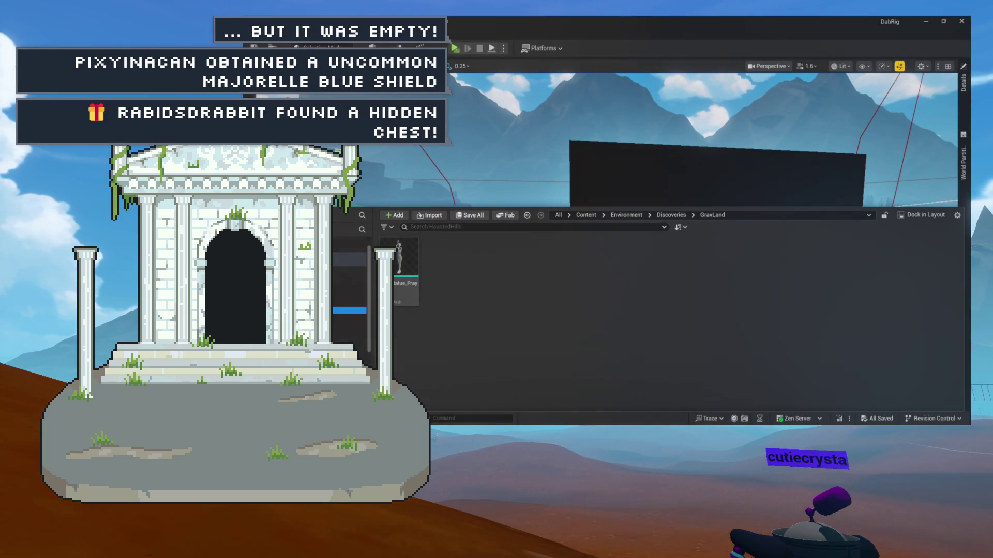
Step: Browse to CrystallineGrotto/DragonEggs/Mats and move the Mats folder up into CrystallineGrotto
left_click(350, 324)
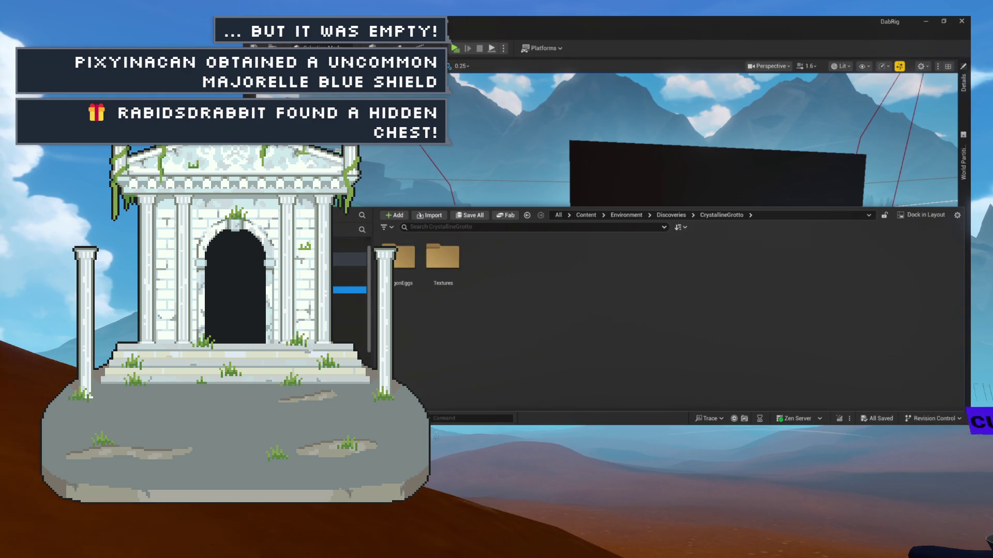
left_click(350, 303)
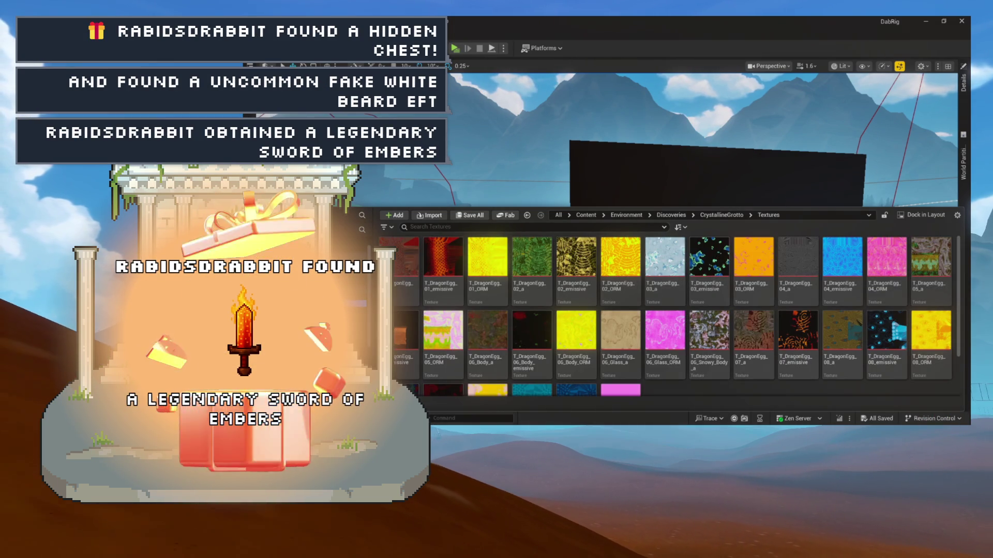
left_click(349, 304)
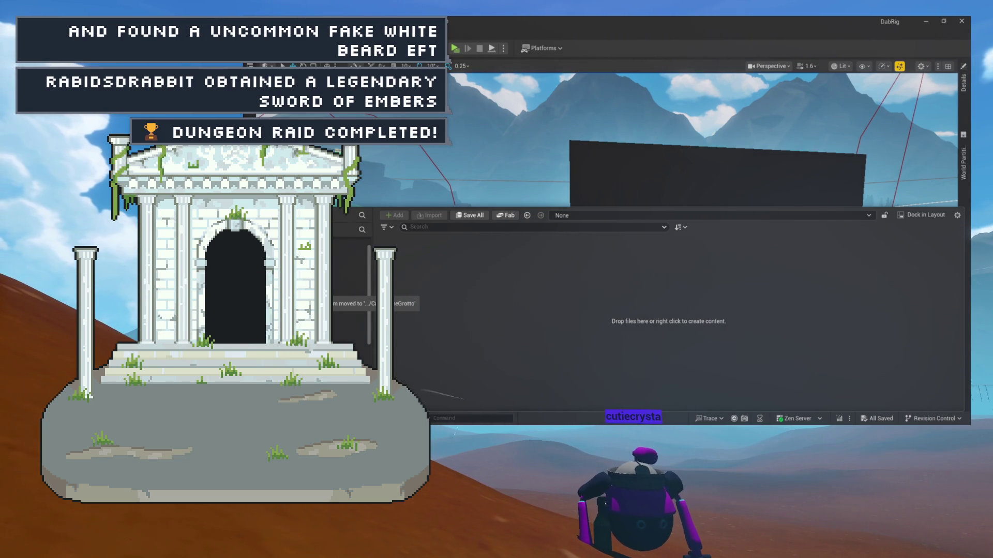
Step: Rename the Mats folder to Materials and go back up to the CrystallineGrotto folder
left_click(349, 297)
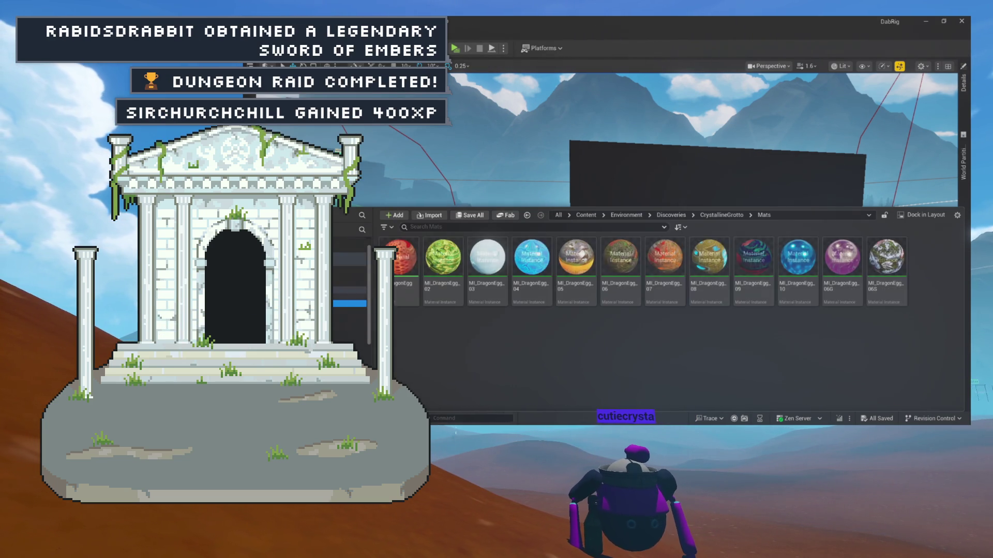
left_click(340, 305)
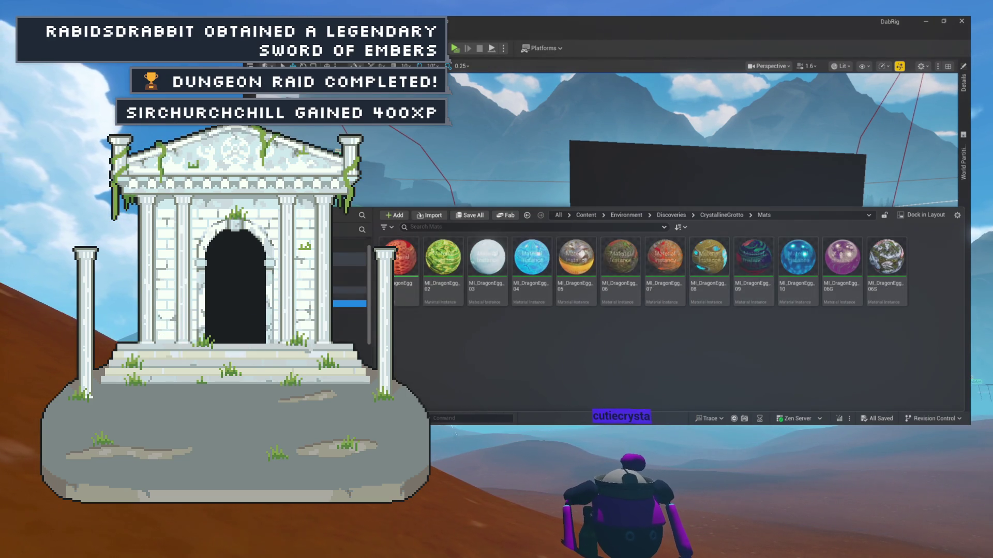
left_click(350, 297)
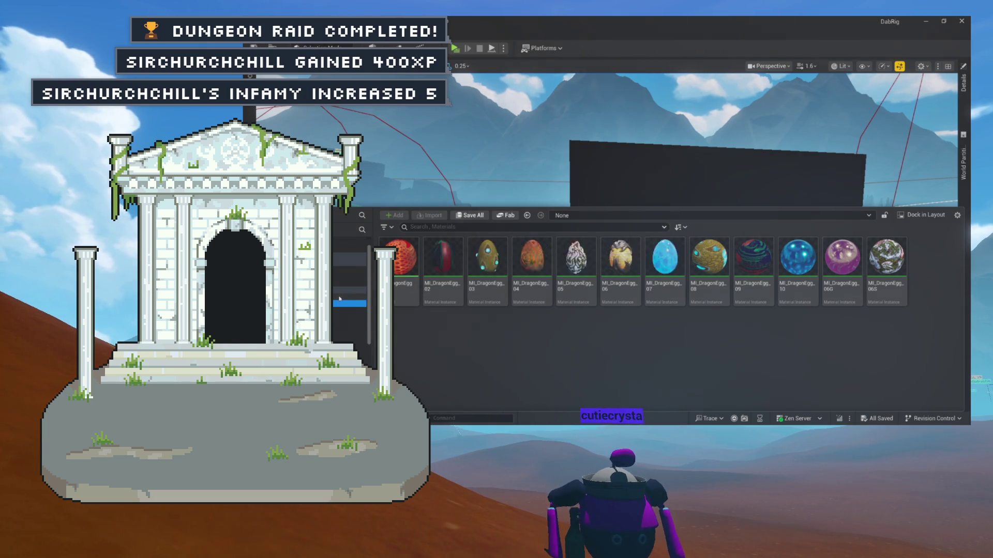
left_click(340, 304)
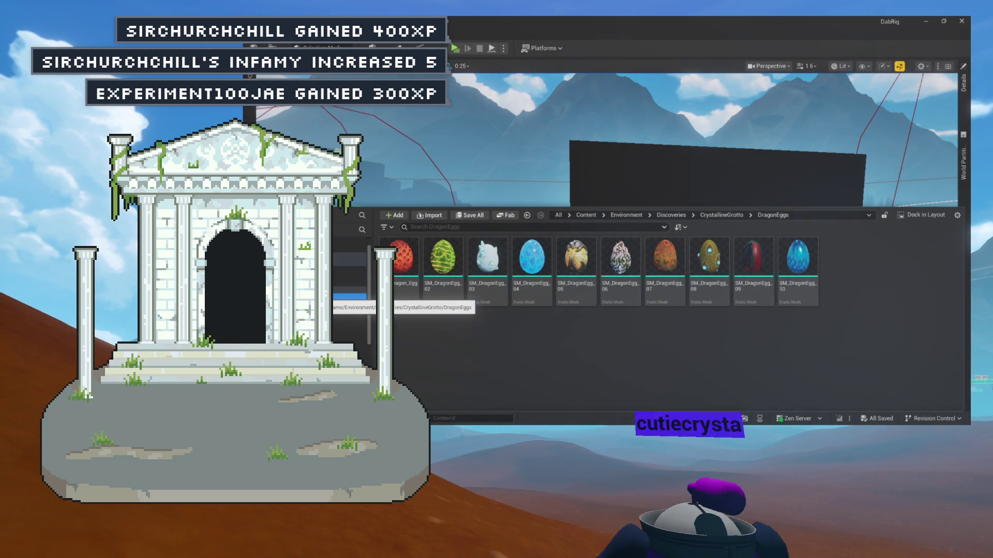
left_click(349, 310)
key("Up")
key("Up")
key("Up")
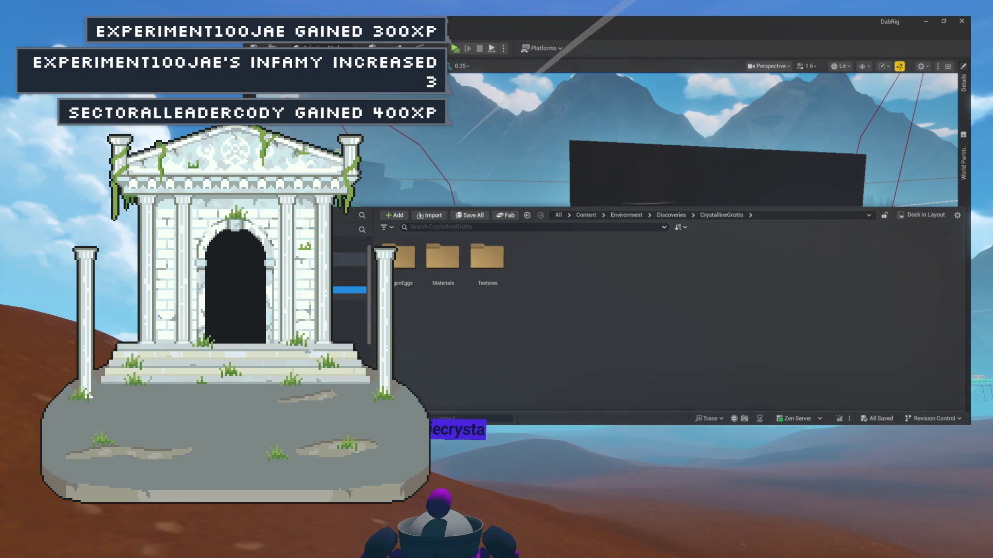
key("Down")
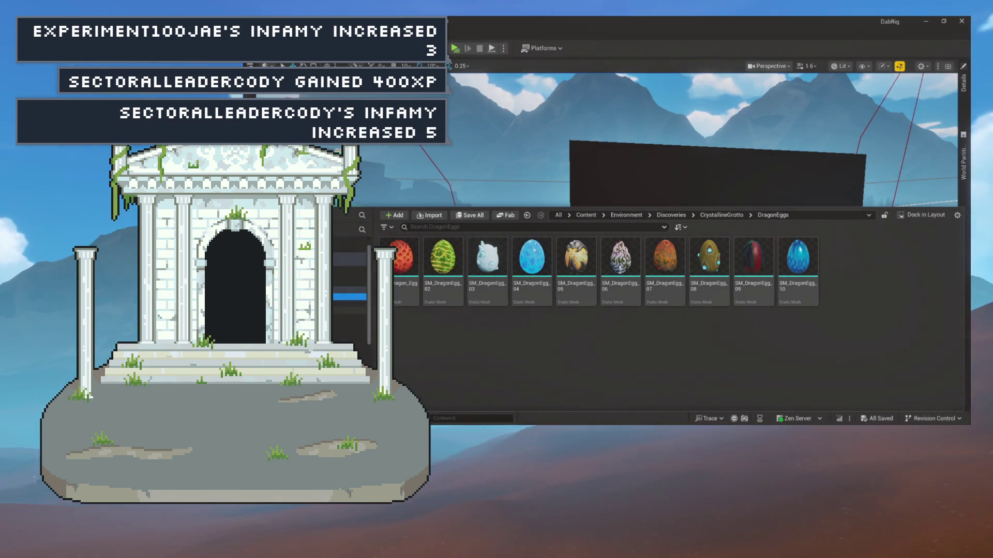
key("Down")
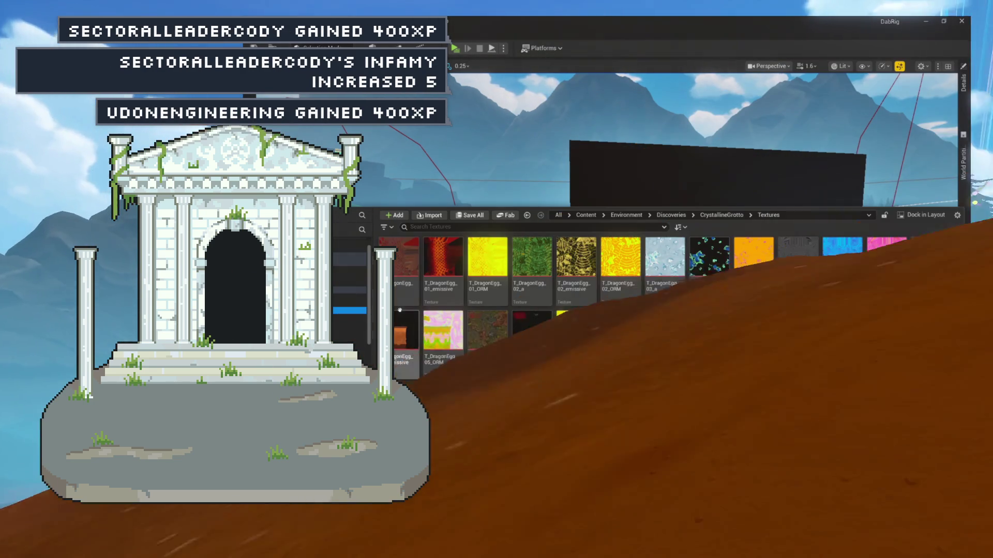
scroll(481, 312, "down", 2)
mouse_move(454, 341)
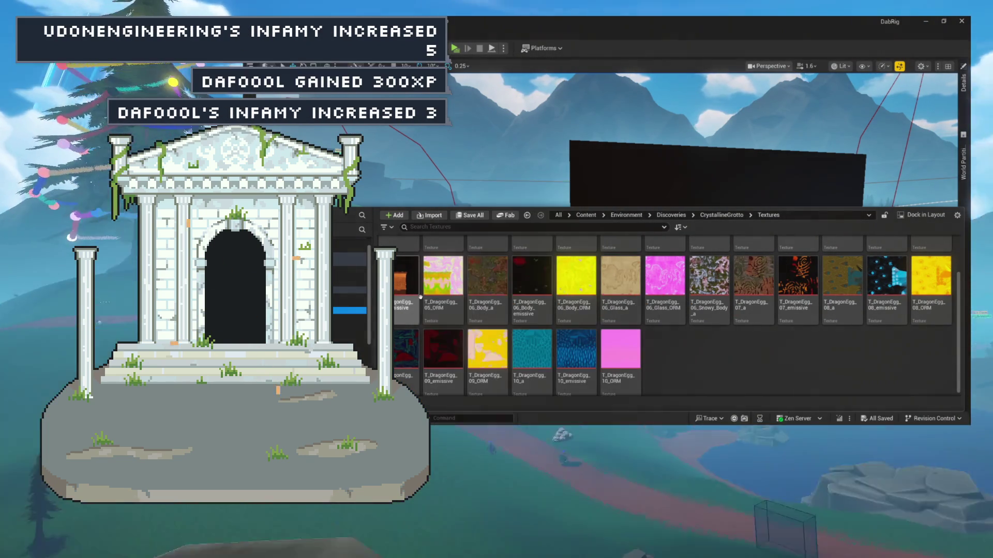
left_click(350, 308)
left_click(349, 290)
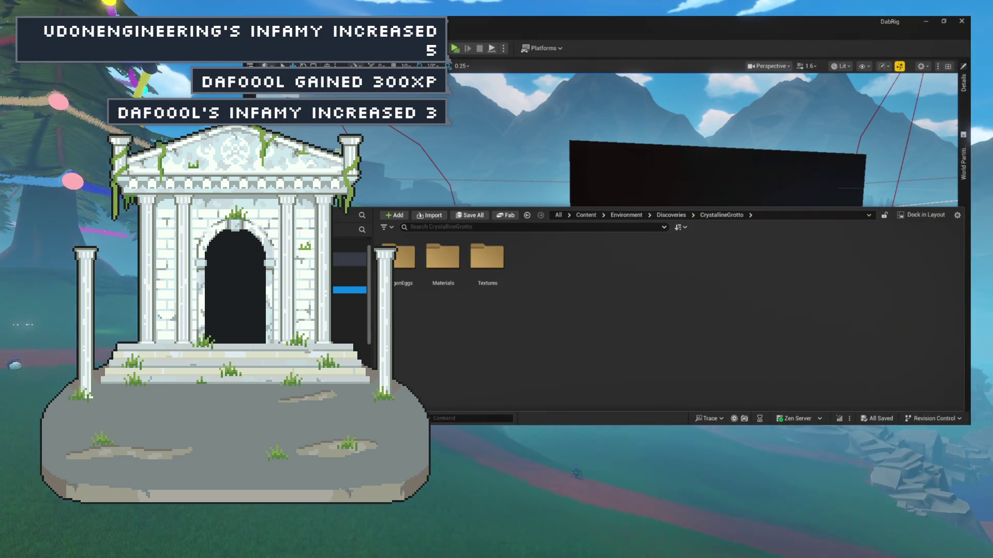
left_click(350, 296)
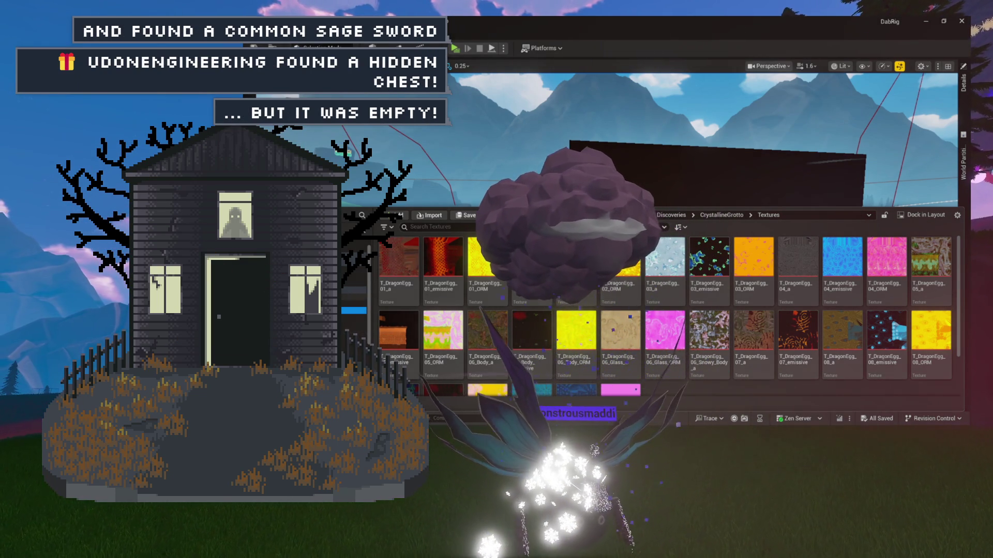
Step: Return to CrystallineGrotto's Materials and Textures folders, then hide the Content Drawer
key("Up")
key("Up")
key("Up")
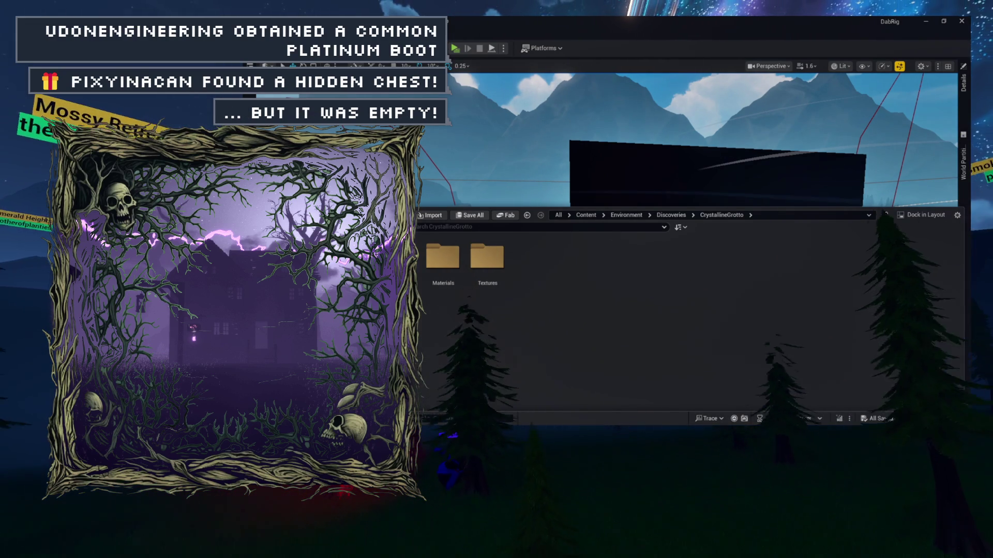
key("ctrl+space")
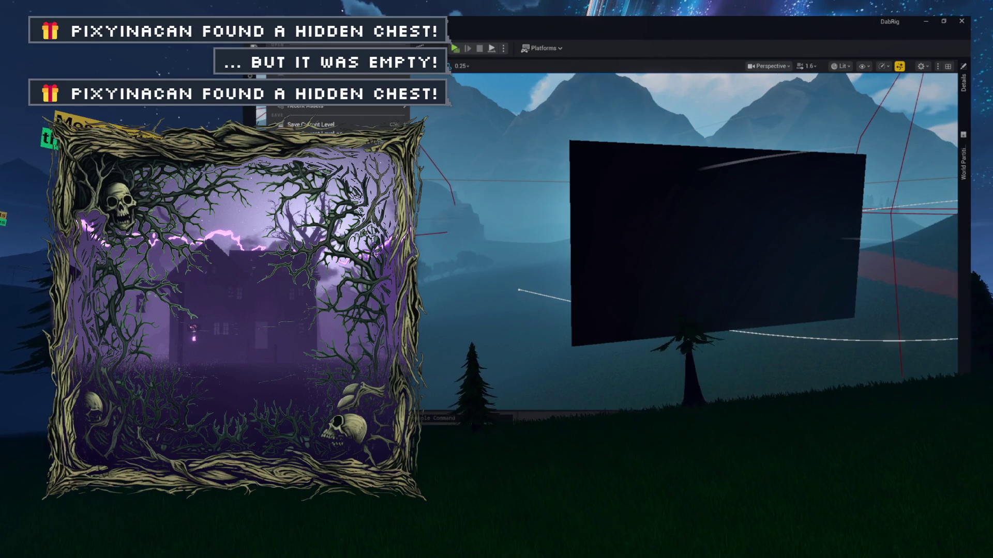
Step: Create a new level from the Empty Open World template and reopen the CrystallineGrotto content
key("ctrl+n")
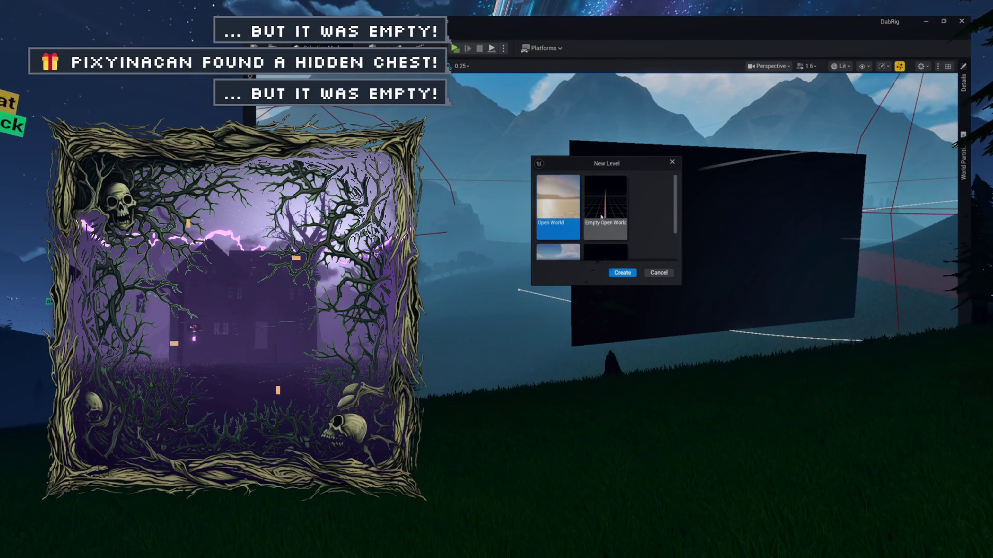
left_click(605, 207)
scroll(605, 218, "down", 3)
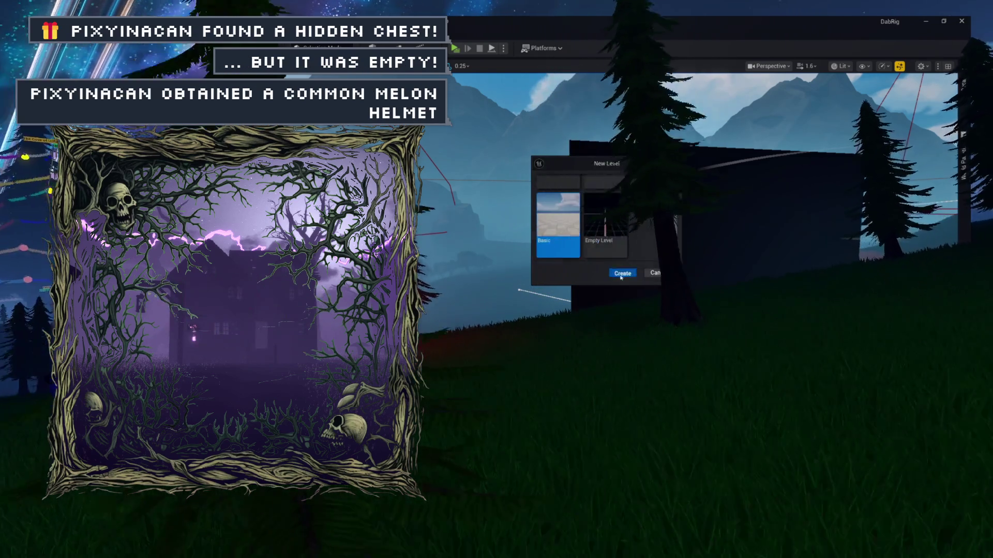
key("Return")
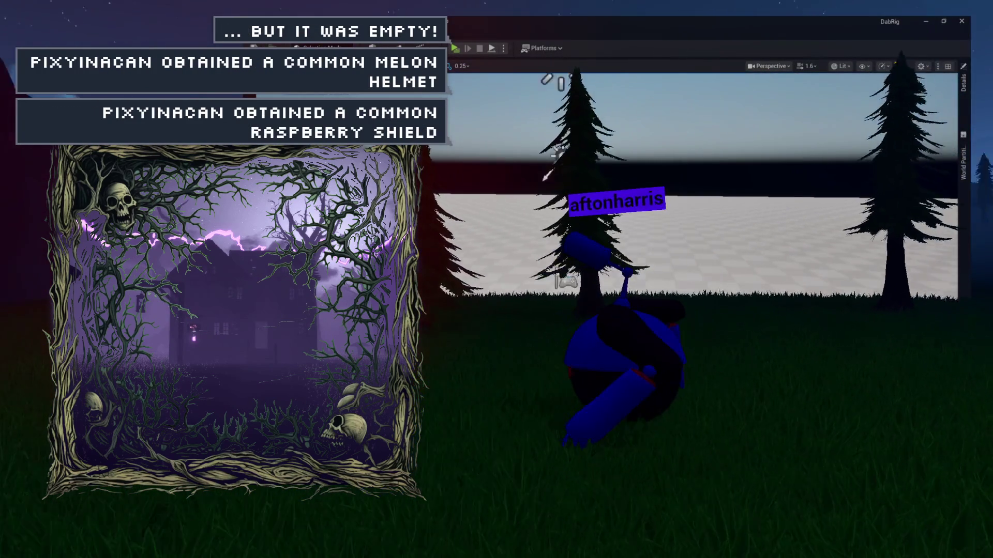
key("ctrl+space")
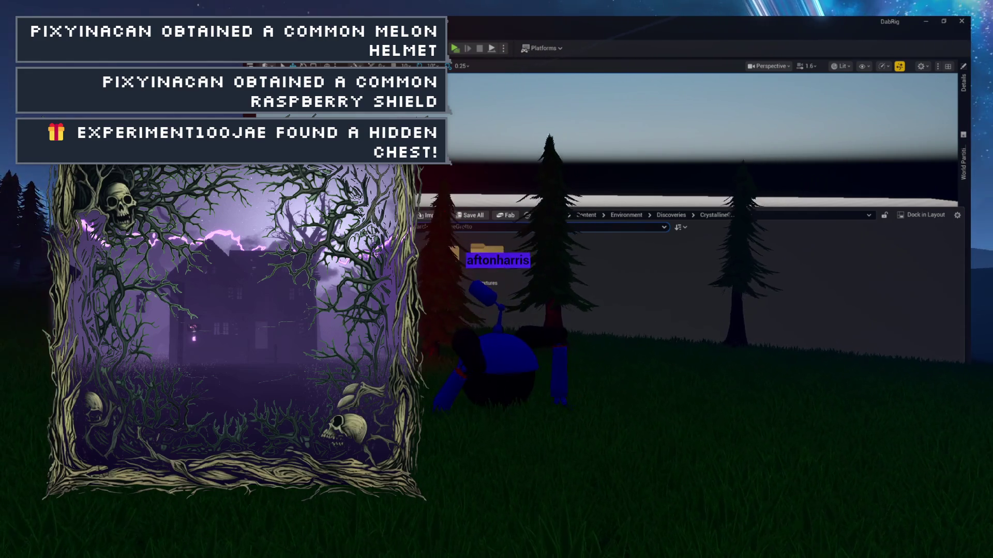
double_click(442, 256)
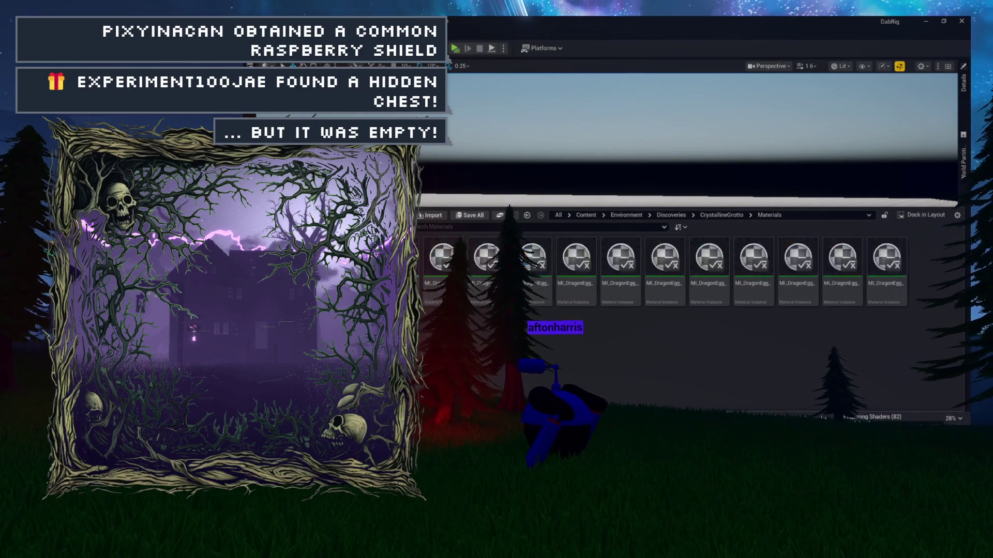
Step: Drag the orange spiky dragon egg static mesh from DragonEggs into the empty level
key("alt+Left")
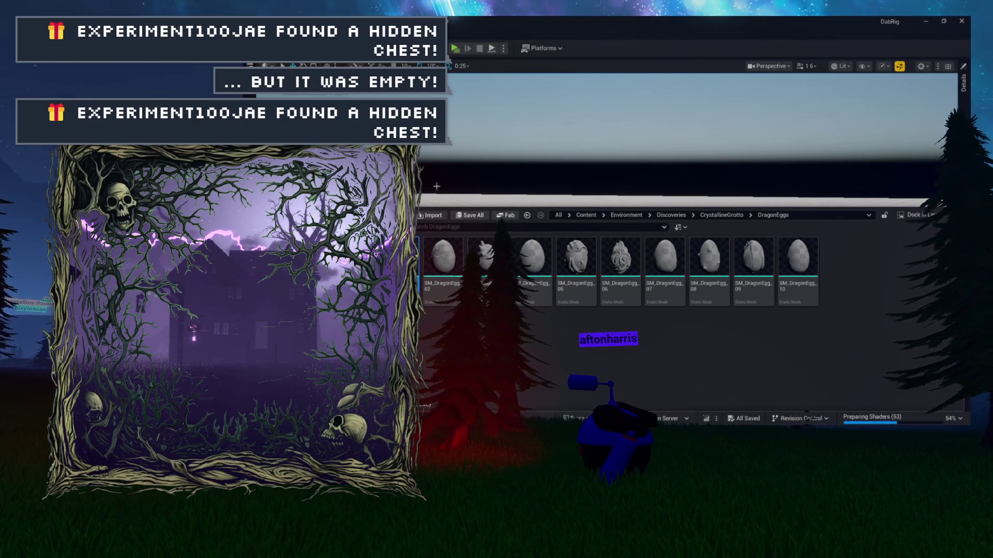
scroll(517, 213, "up", 5)
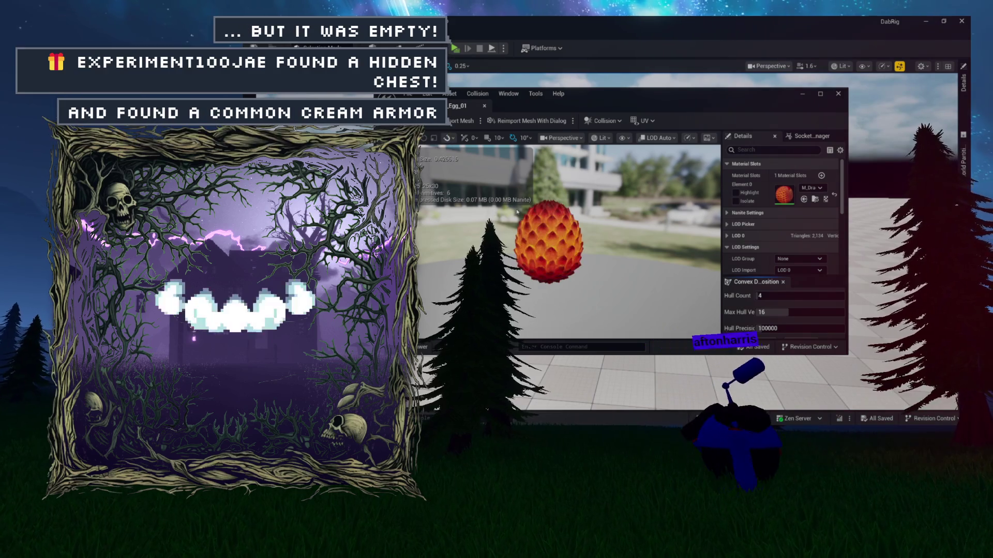
key("super+Up")
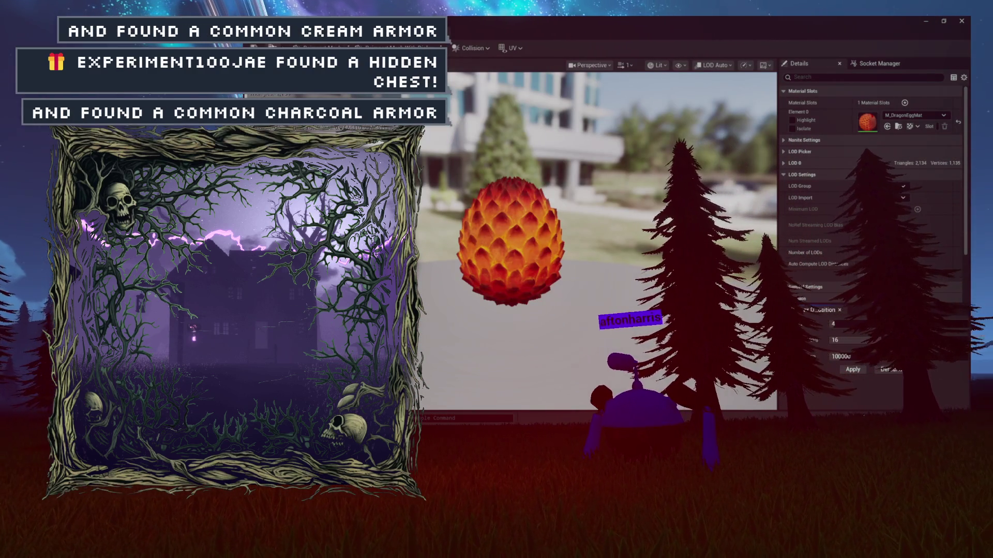
key("ctrl+space")
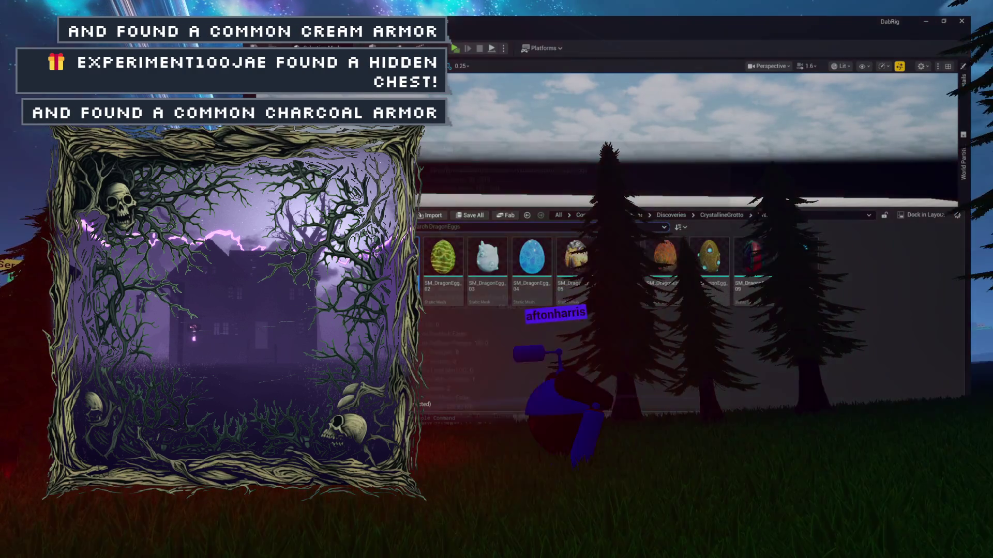
left_click_drag(575, 257, 464, 300)
scroll(687, 238, "down", 4)
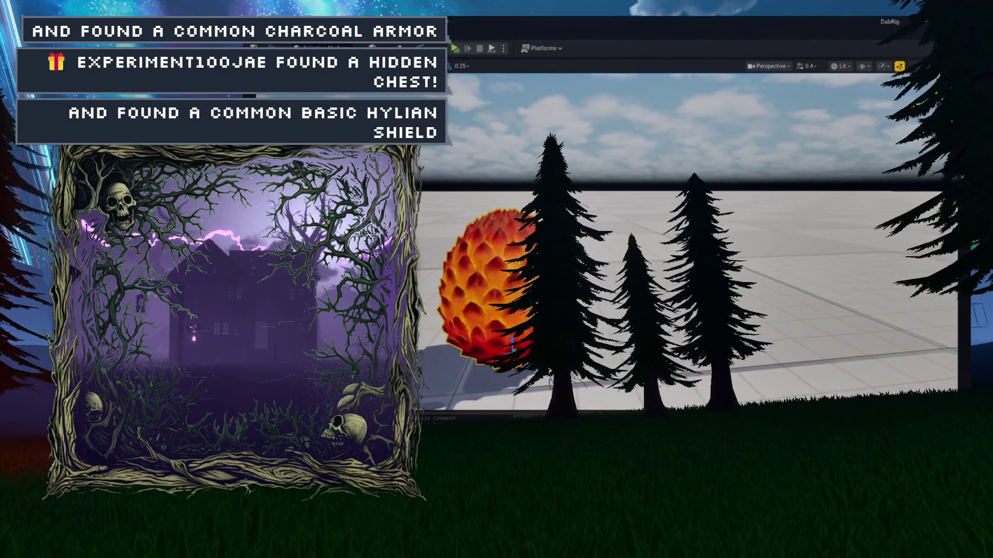
key("ctrl+space")
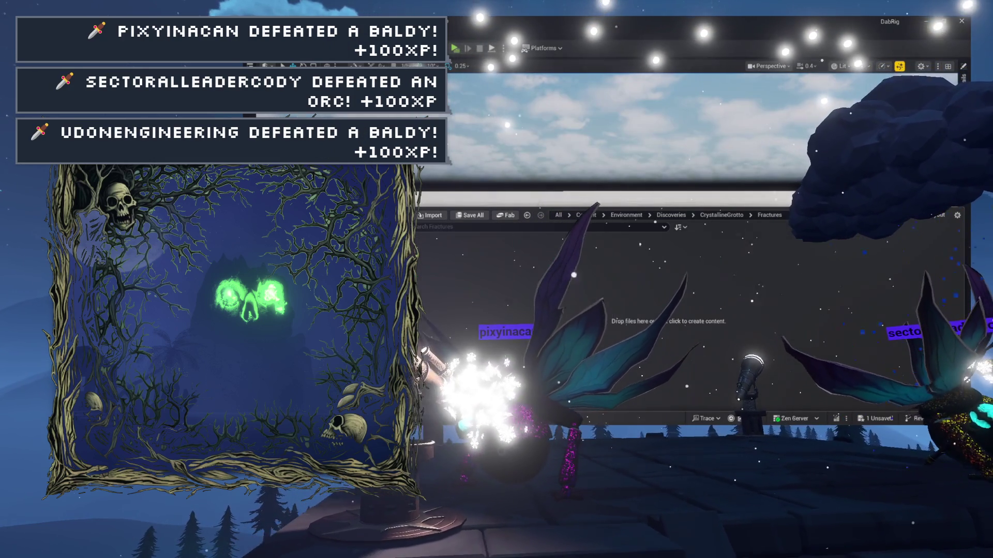
Step: Hide the Content Drawer and switch the editor to Fracture Mode
key("ctrl+space")
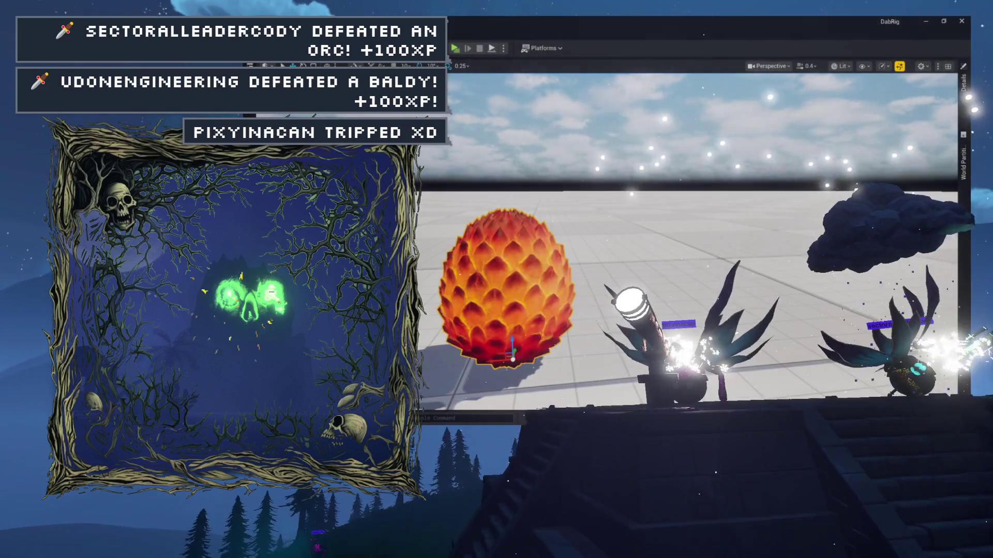
key("ctrl+space")
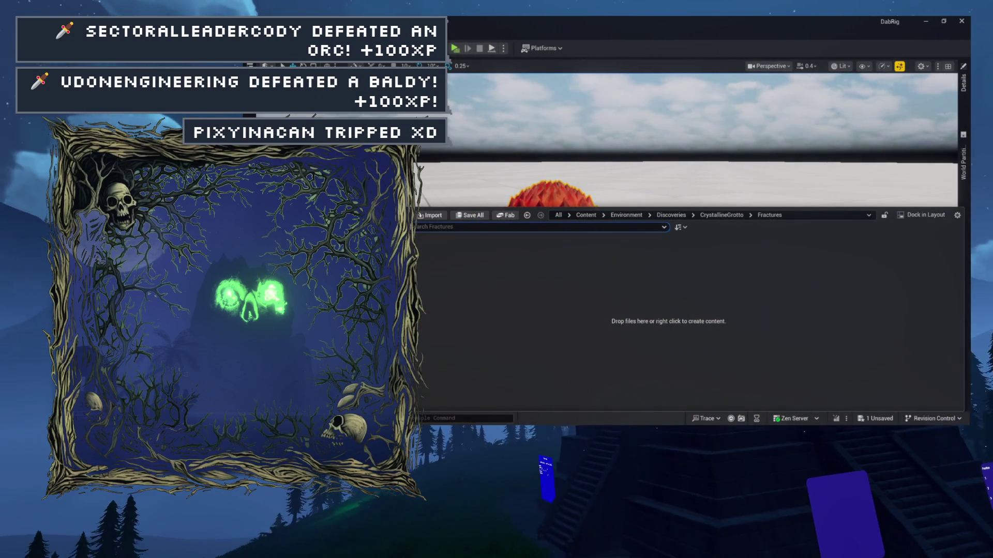
key("ctrl+space")
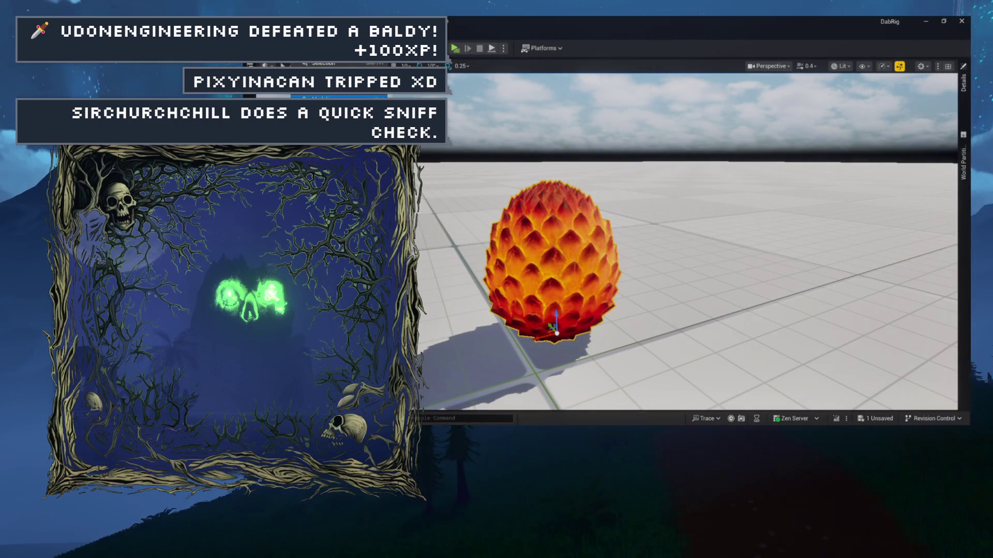
key("shift+6")
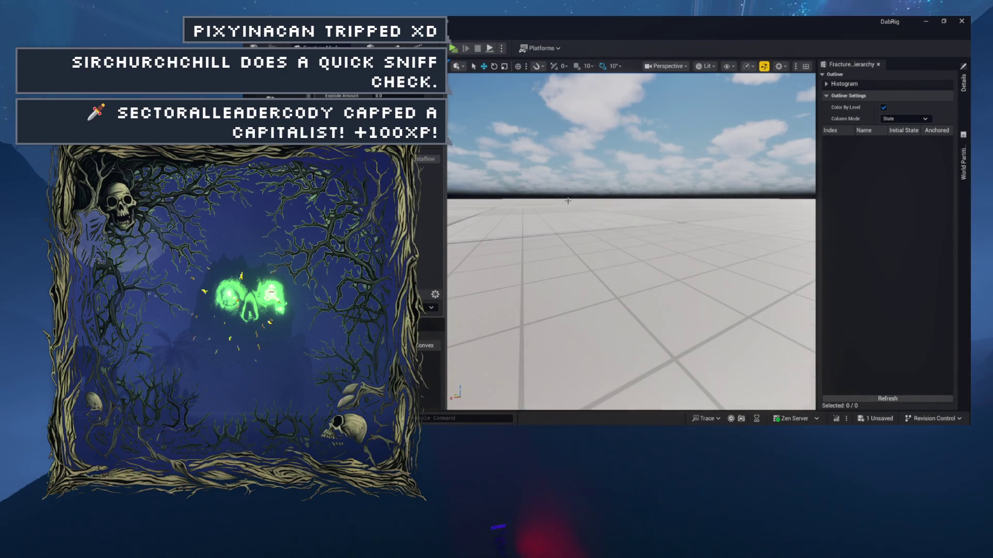
Step: Frame the viewport on the dragon egg with F
key("f")
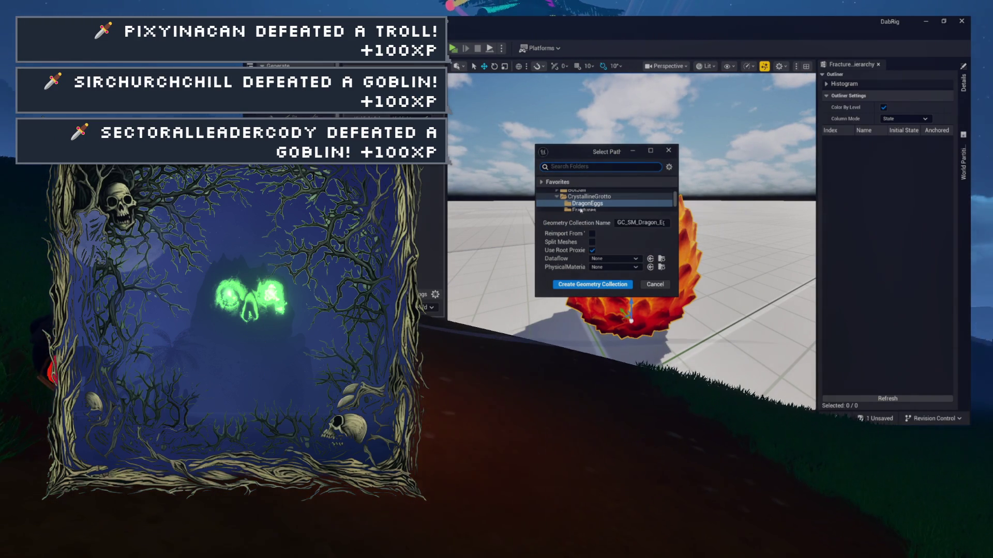
Step: Save the egg as geometry collection GC_Dragon_Egg_01 in the Fractures folder
scroll(580, 206, "down", 1)
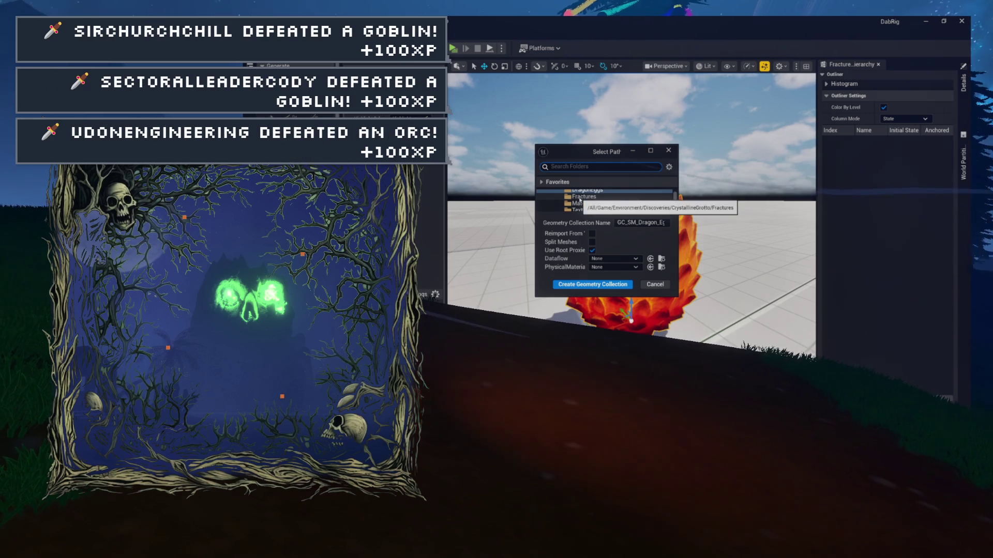
left_click(579, 198)
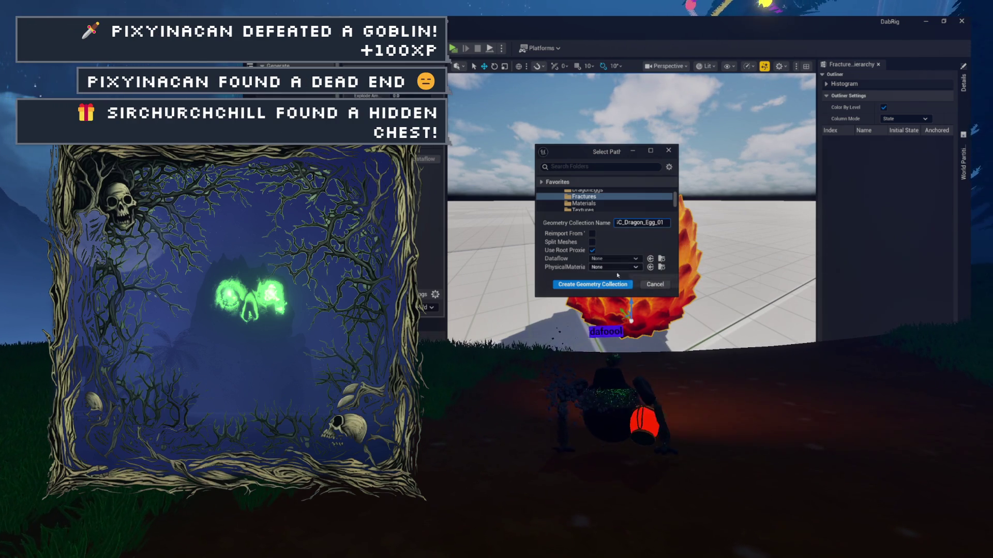
left_click(608, 285)
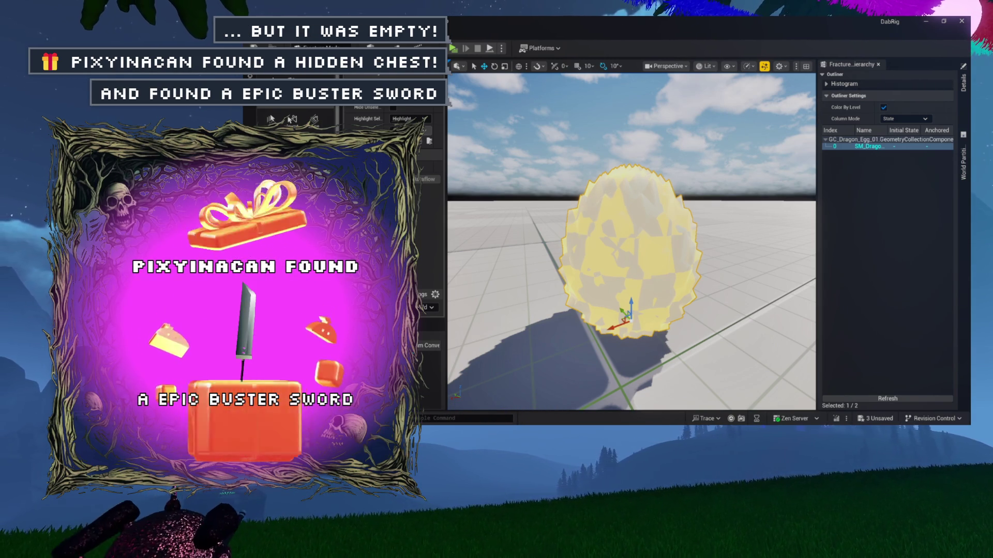
Step: Pick a fracture tool such as Radial to preview its cut pattern on the egg
left_click(402, 216)
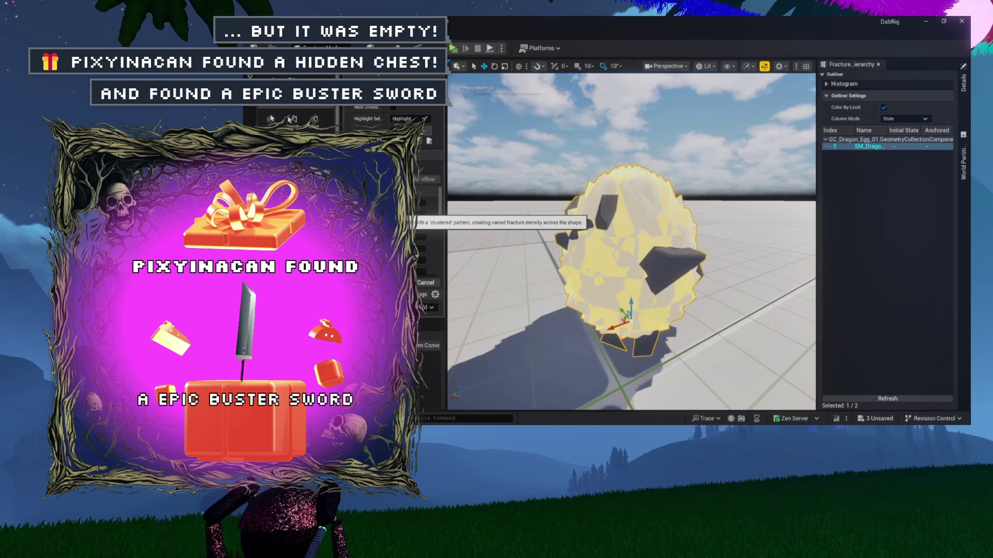
Step: Switch the fracture pattern to Uniform (similar-volume pieces) and set its count from 20 to 10
left_click(403, 258)
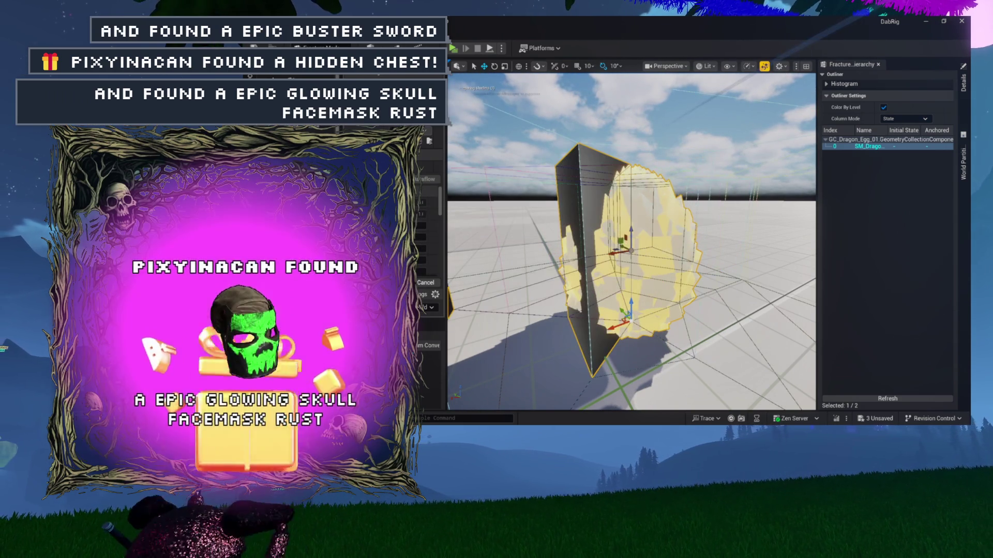
left_click(402, 261)
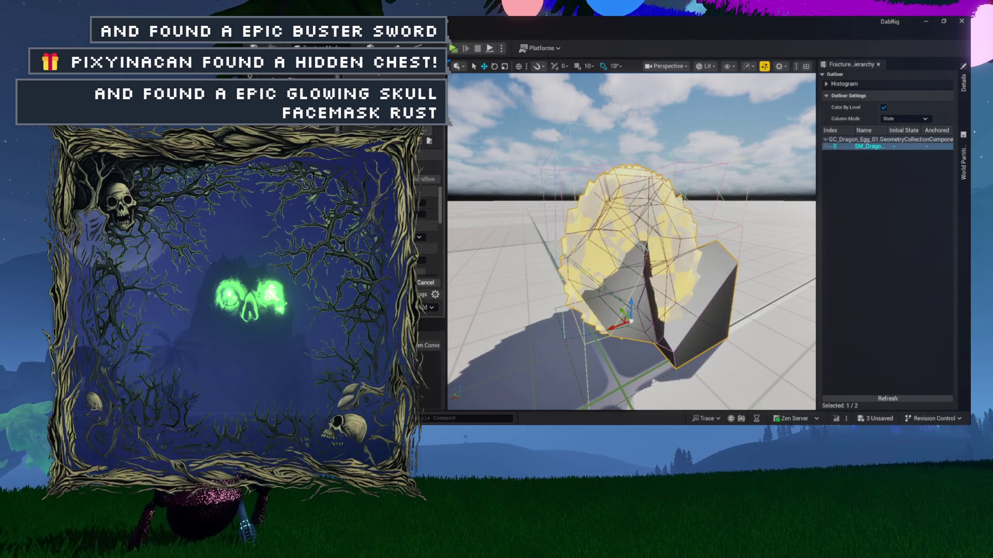
left_click_drag(447, 204, 481, 200)
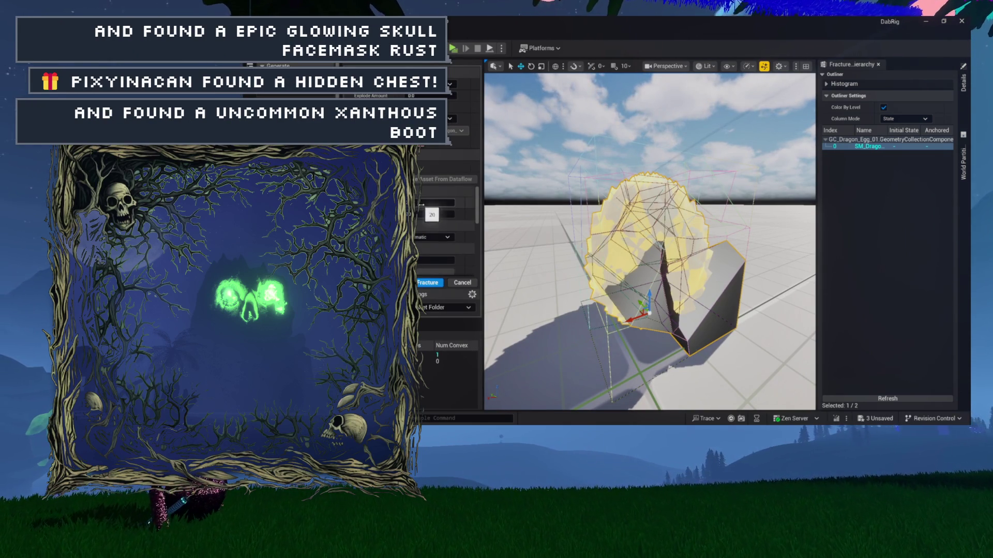
type("10")
key("Return")
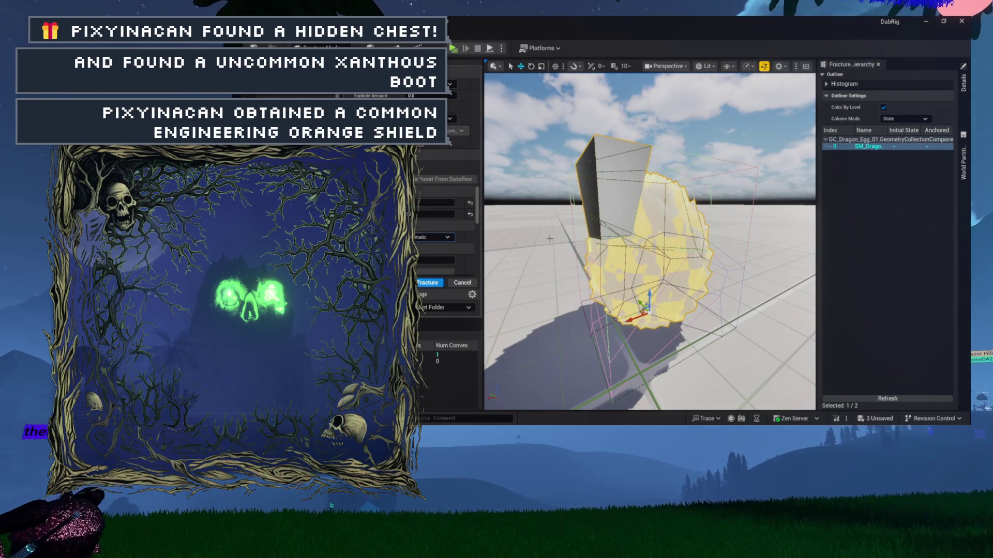
left_click_drag(549, 239, 530, 240)
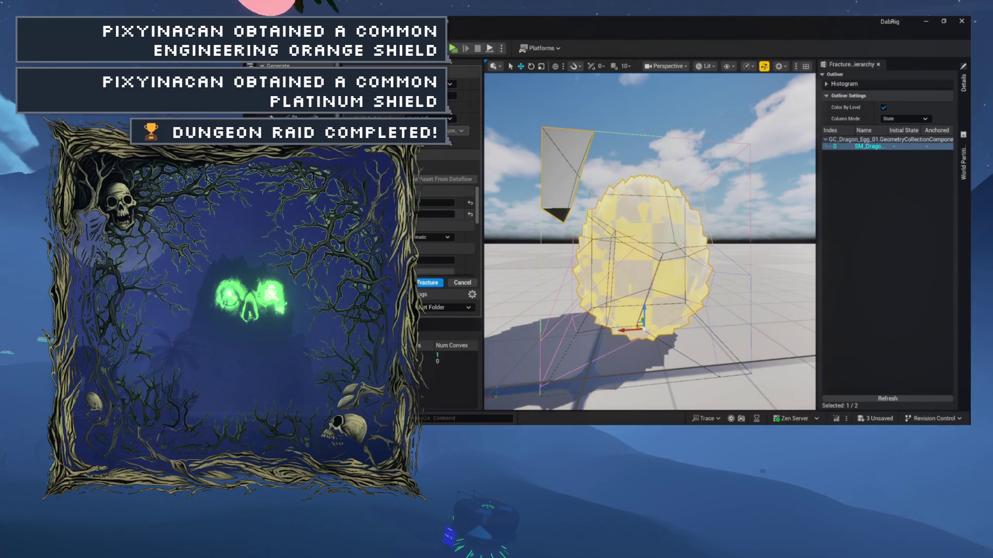
scroll(445, 217, "down", 2)
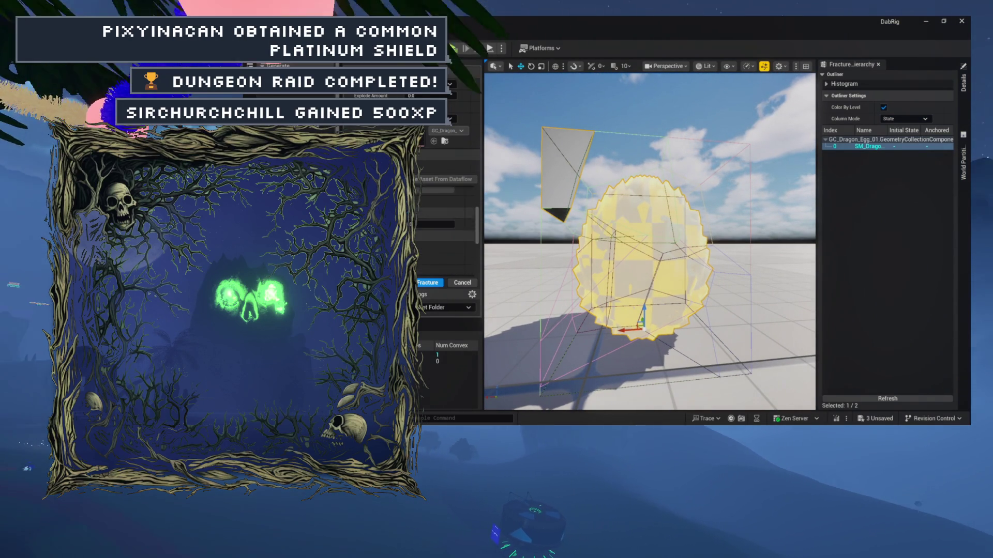
scroll(444, 232, "down", 2)
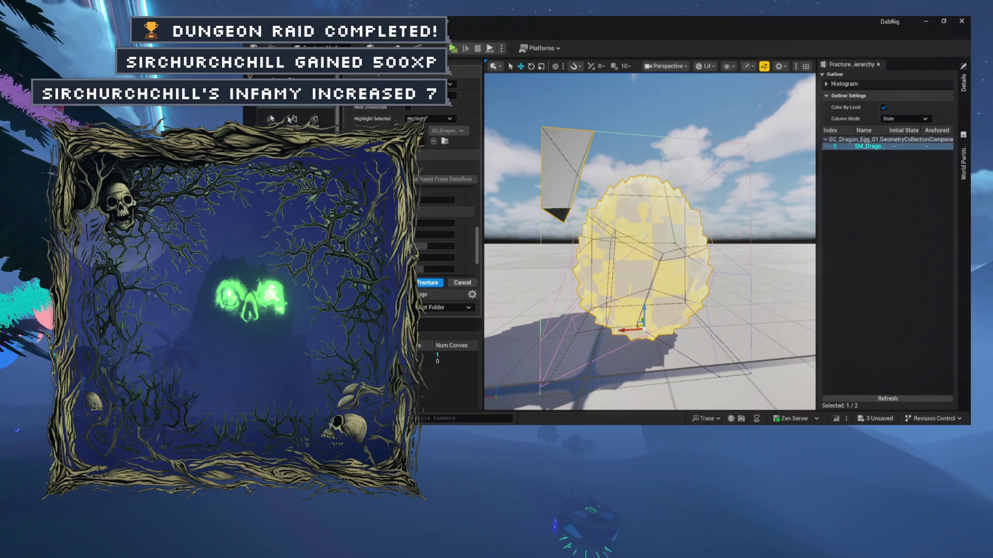
scroll(445, 233, "down", 1)
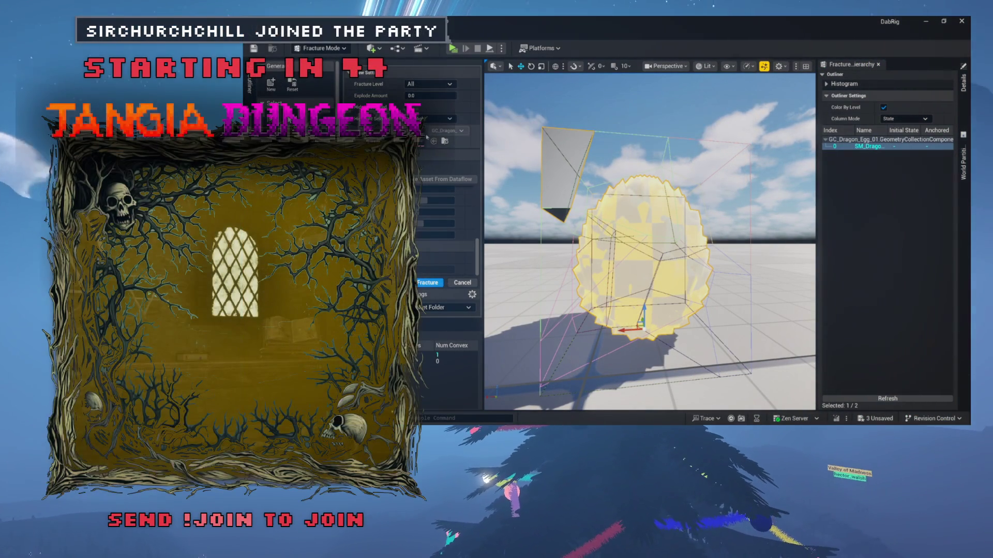
Step: Apply the fracture, splitting the dragon egg into 10 pieces
left_click(428, 283)
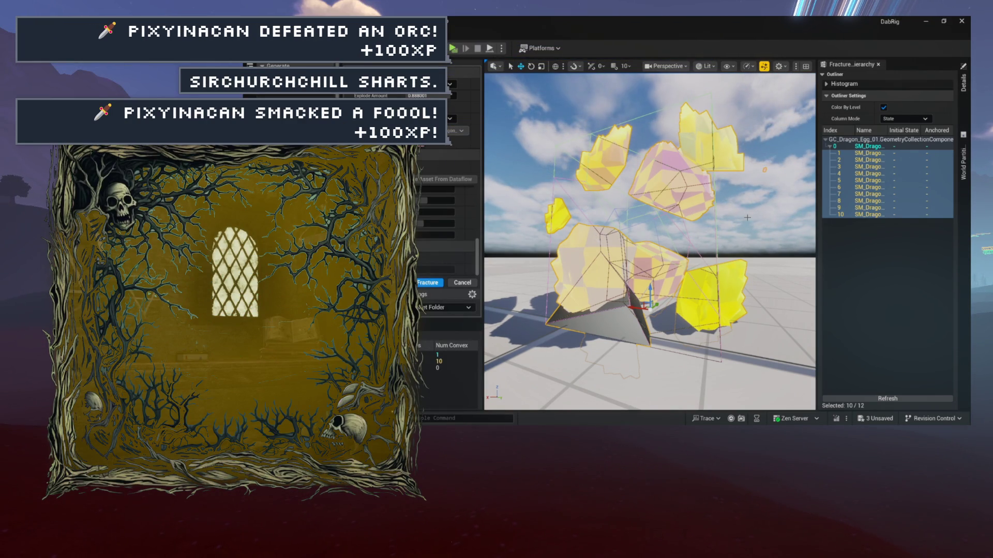
Step: Orbit around the exploded egg fragments and bring up the Fractures folder in the Content Browser
left_click_drag(612, 198, 558, 202)
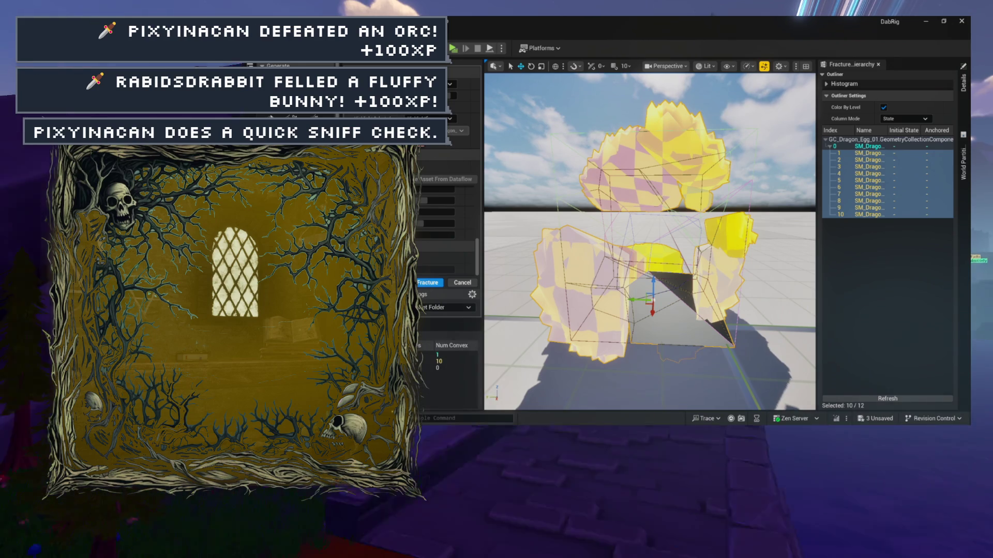
scroll(455, 186, "up", 1)
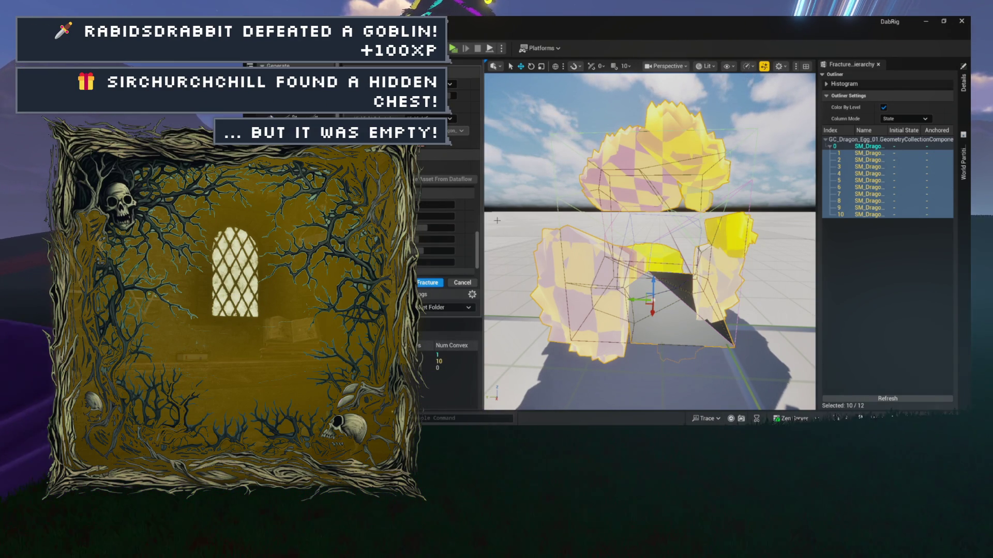
key("ctrl+space")
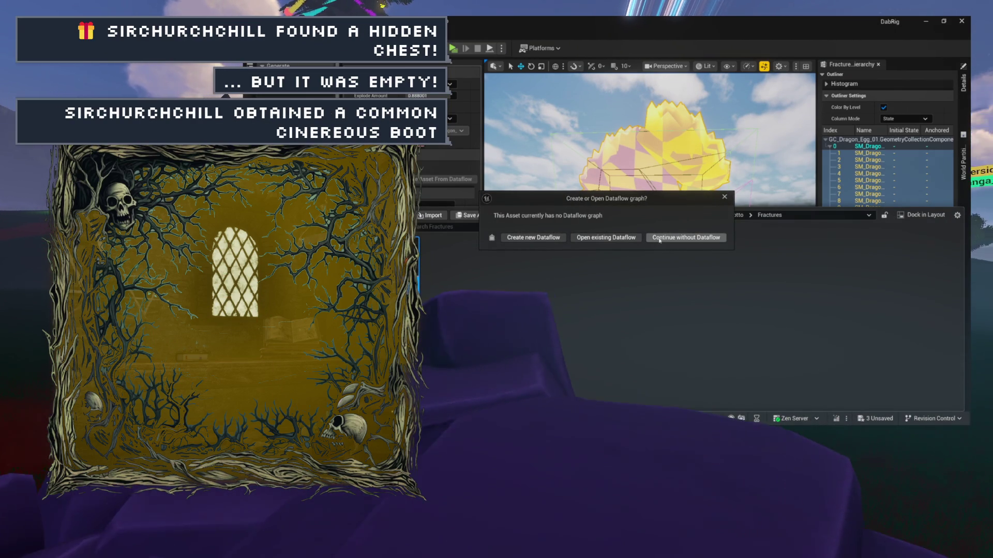
Step: Open GC_Dragon_Egg_01 by continuing without creating a Dataflow graph
left_click(660, 239)
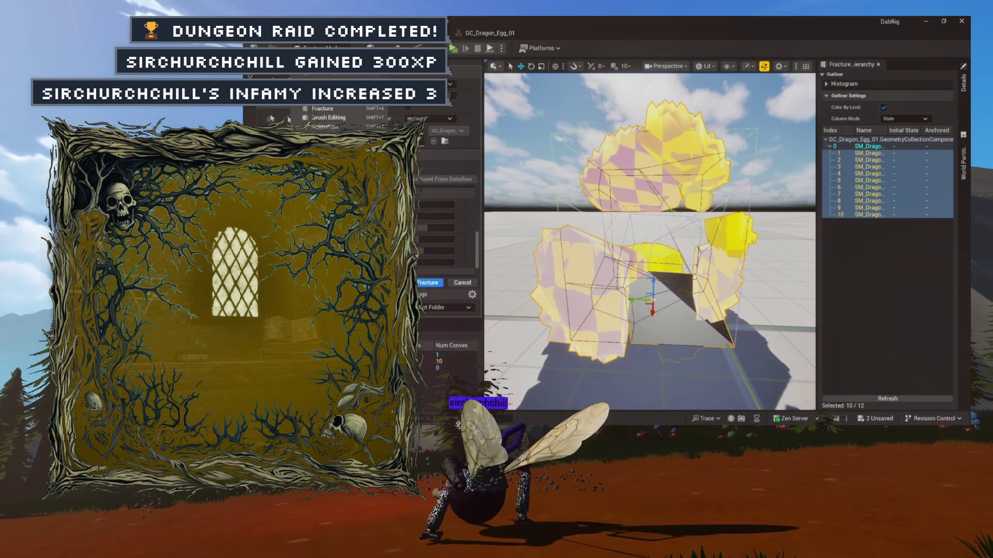
Step: Maximise the viewport on the coloured fracture pieces, then reopen the Fractures folder's Content Browser
key("F11")
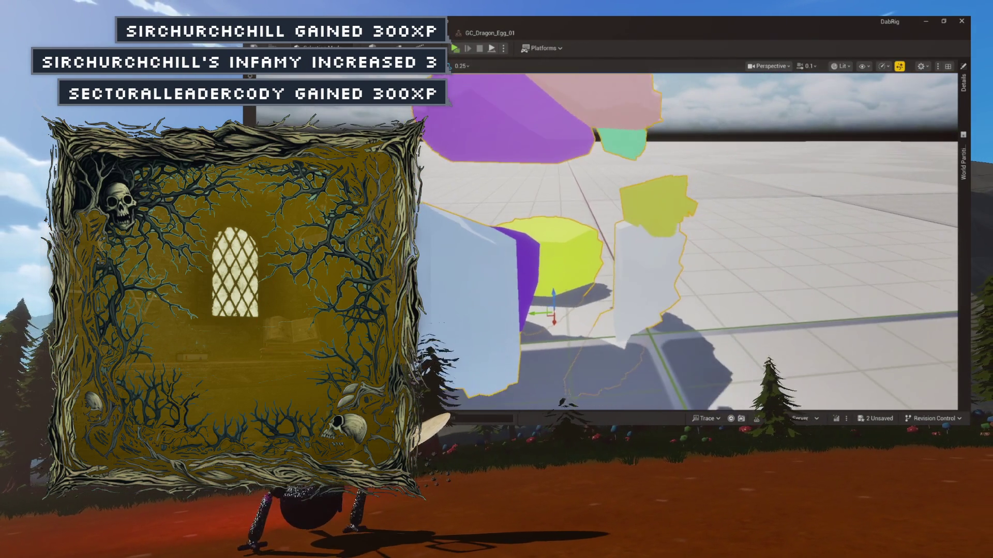
key("ctrl+space")
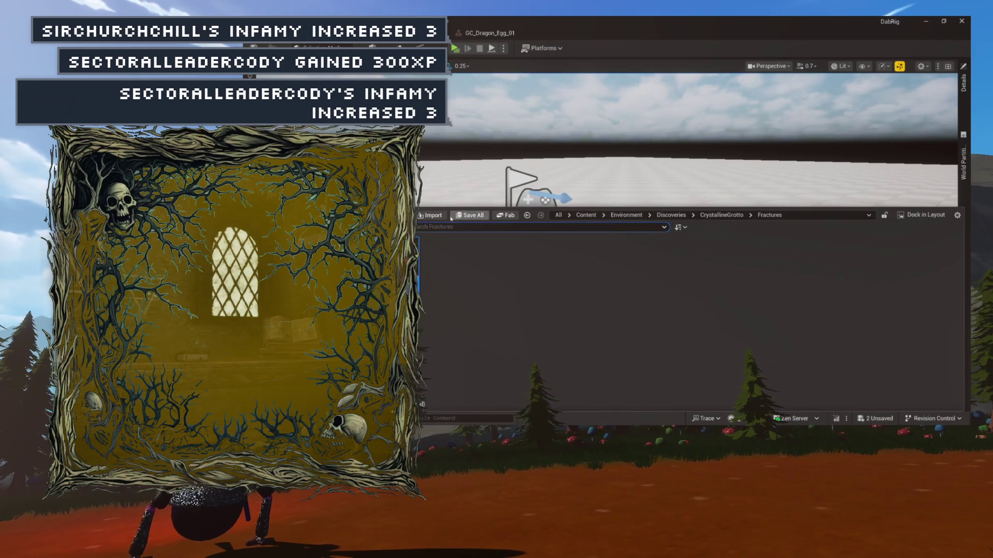
Step: Hide the Content Browser to reveal the level, then end the running play session
key("ctrl+space")
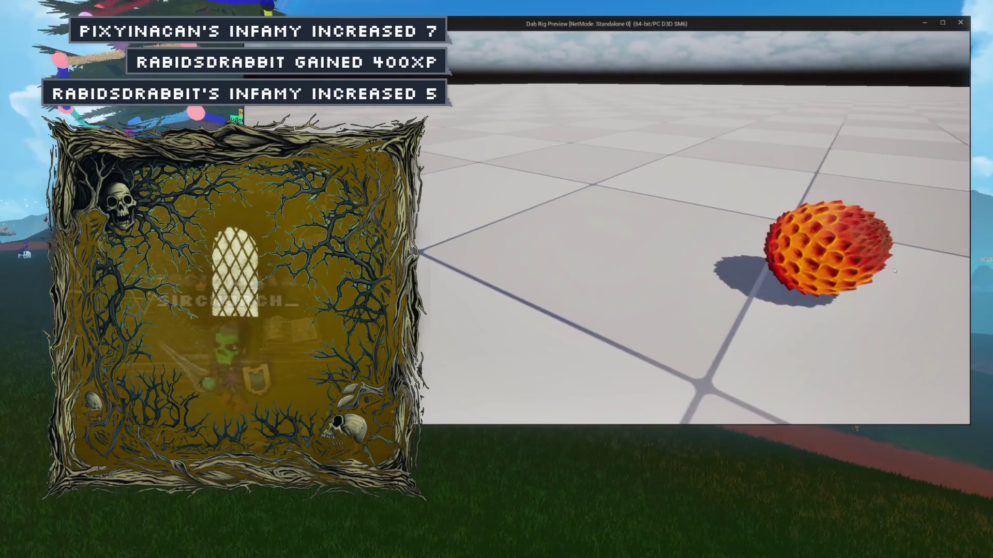
key("Escape")
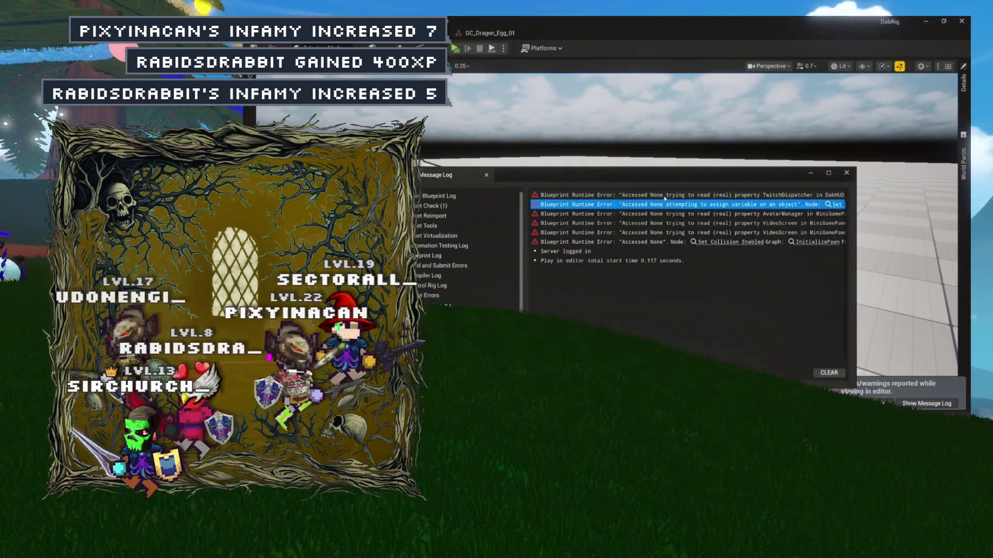
Step: Check the VideoScreen error, close the Message Log, and show GC_Dragon_Egg_2's details
left_click(677, 233)
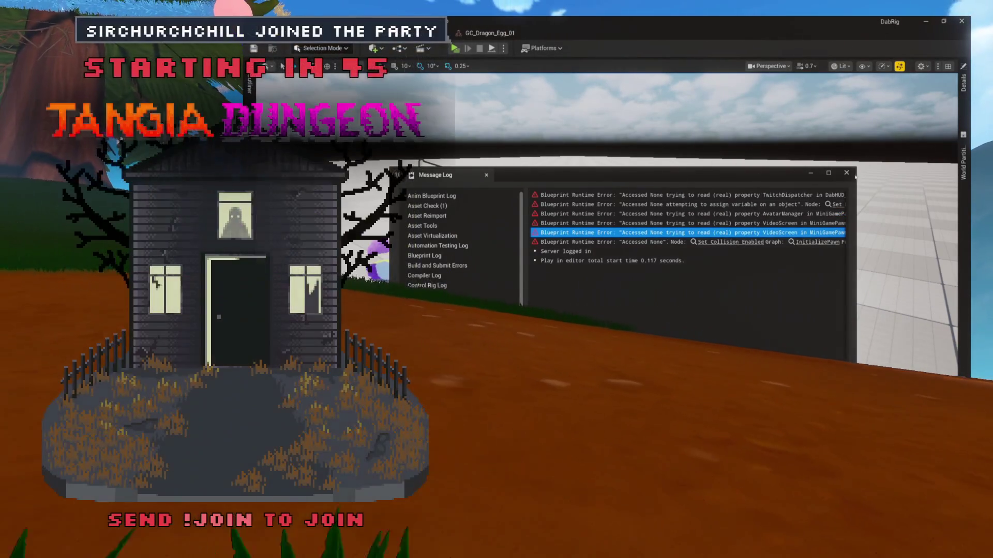
left_click(846, 173)
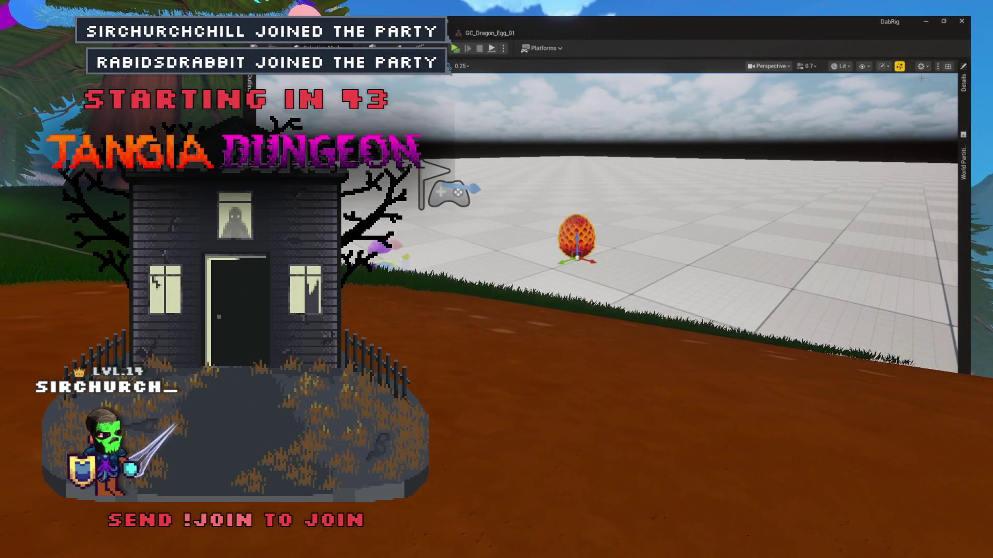
left_click(964, 119)
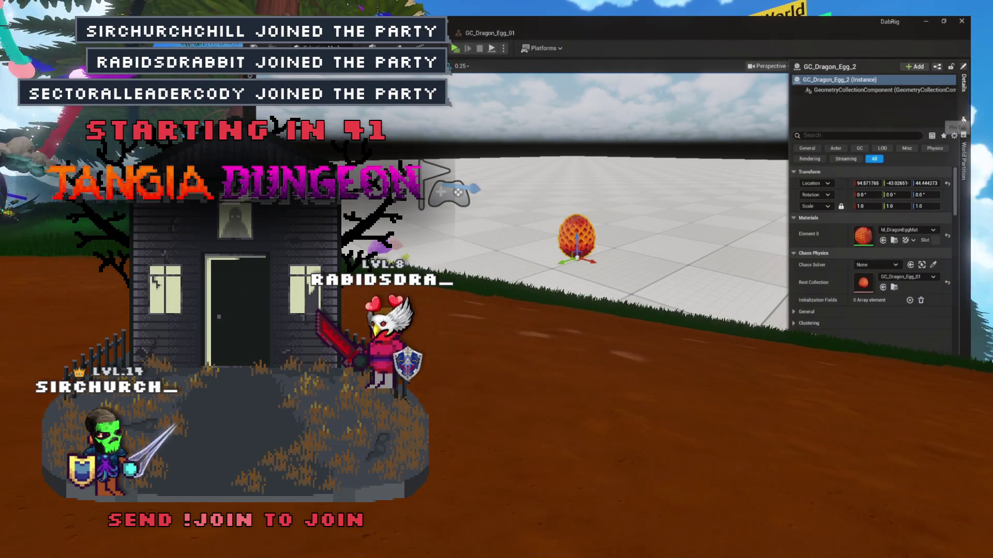
left_click(964, 160)
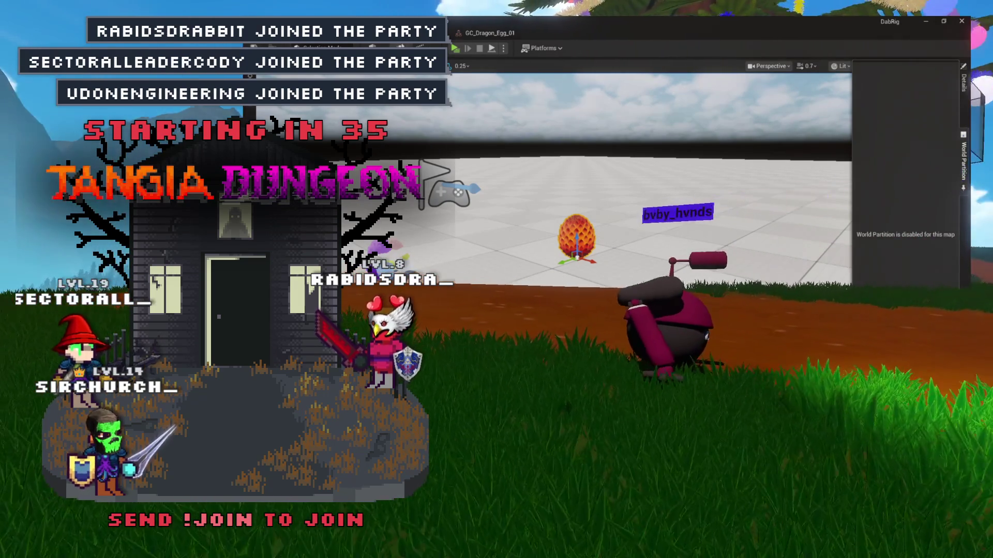
left_click(962, 83)
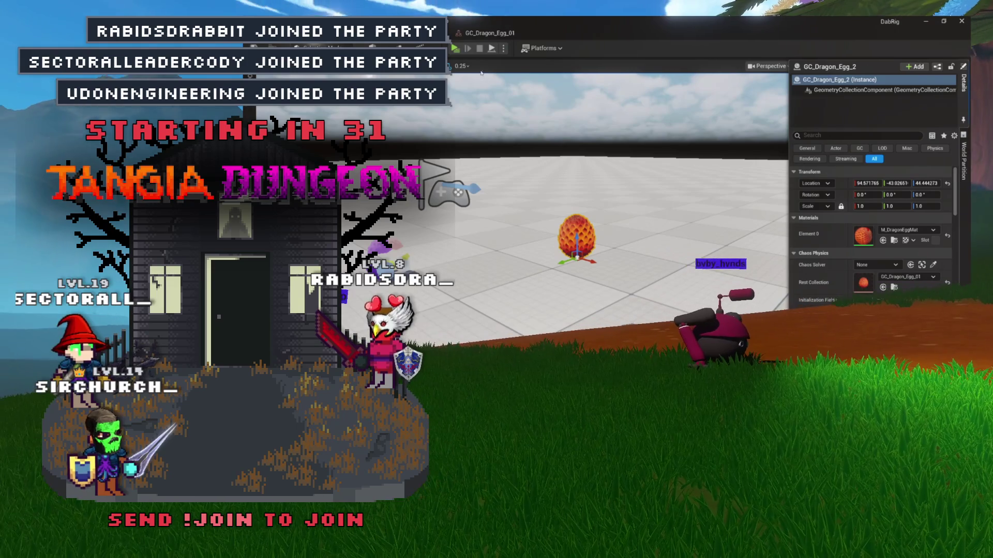
left_click(317, 21)
mouse_move(362, 126)
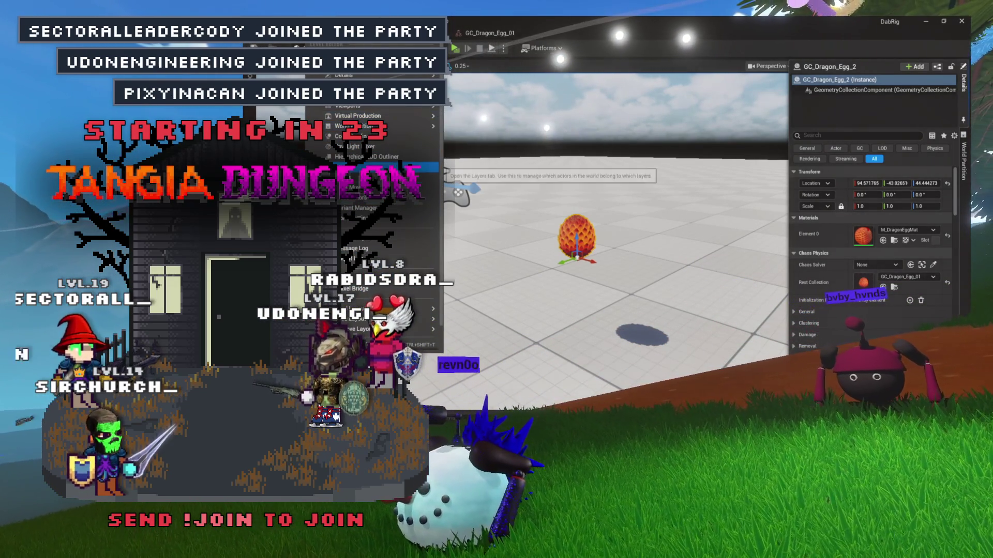
Step: In World Settings, set the level's GameMode Override to GM_ThirdPerson
left_click(391, 219)
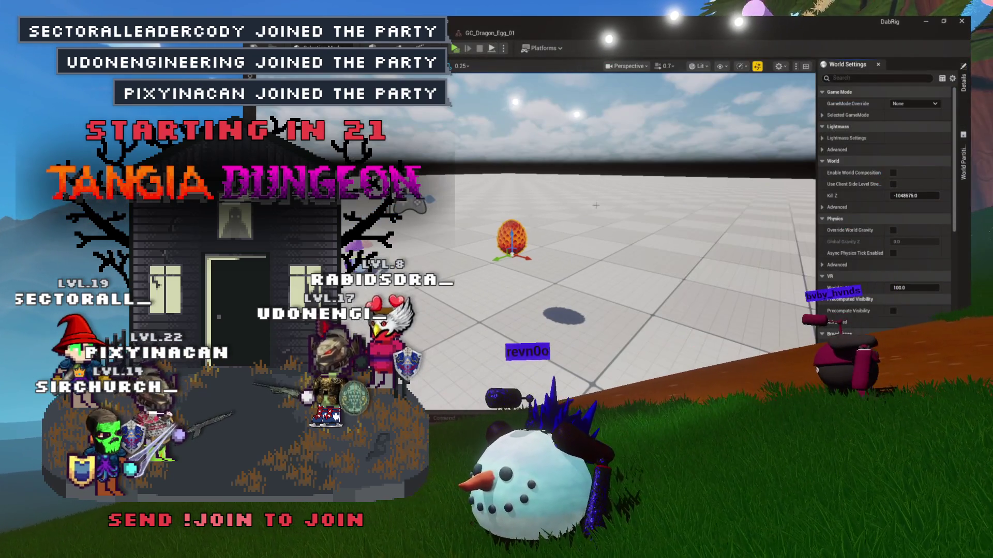
right_click(842, 64)
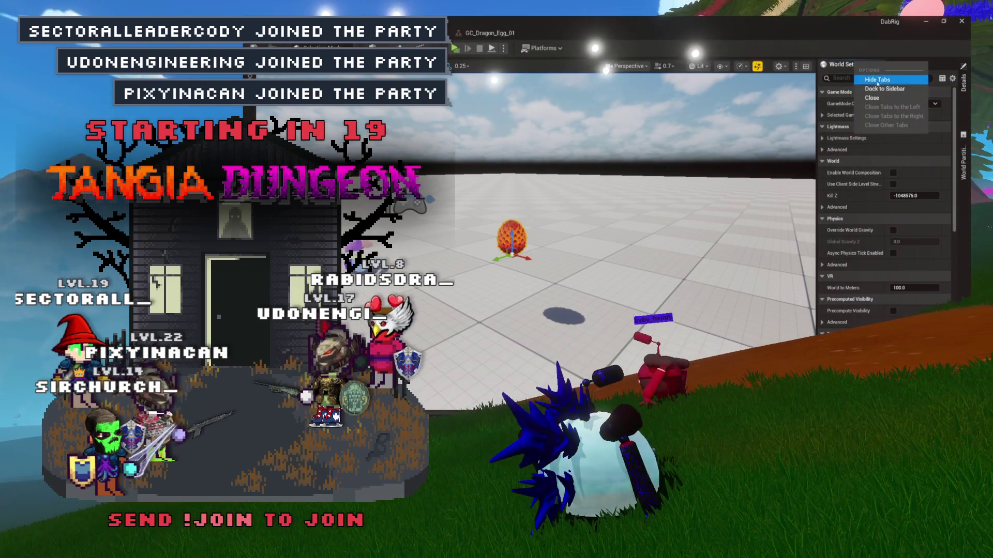
key("Escape")
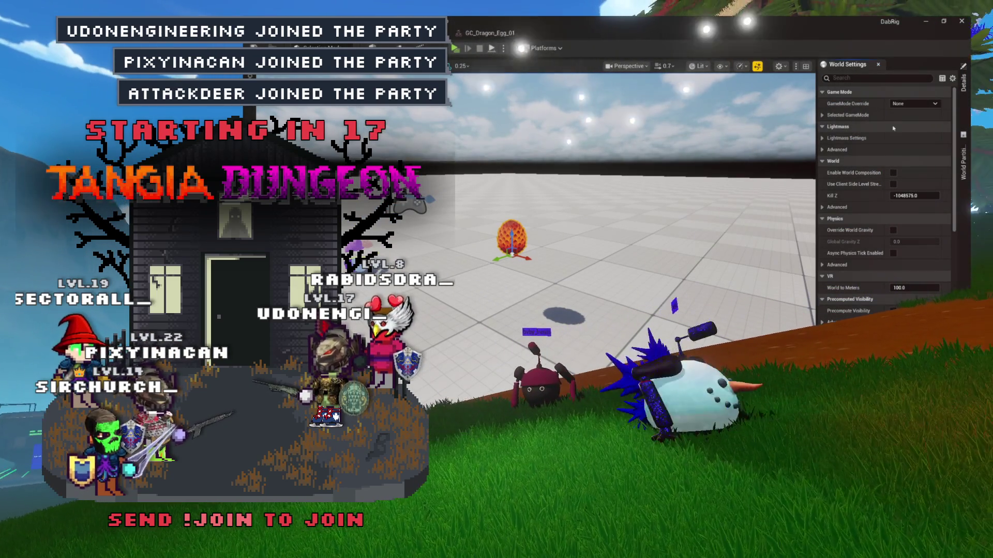
left_click(912, 103)
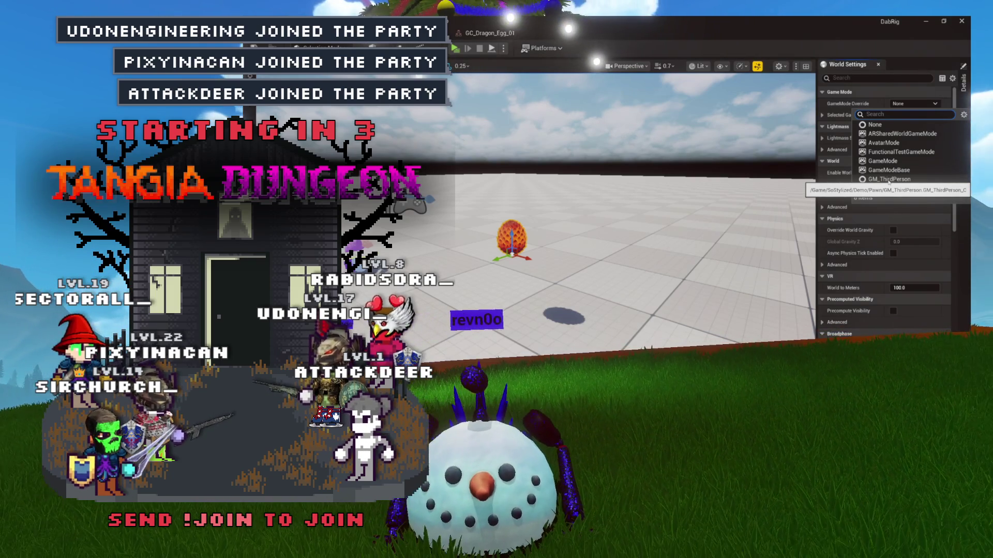
left_click(886, 180)
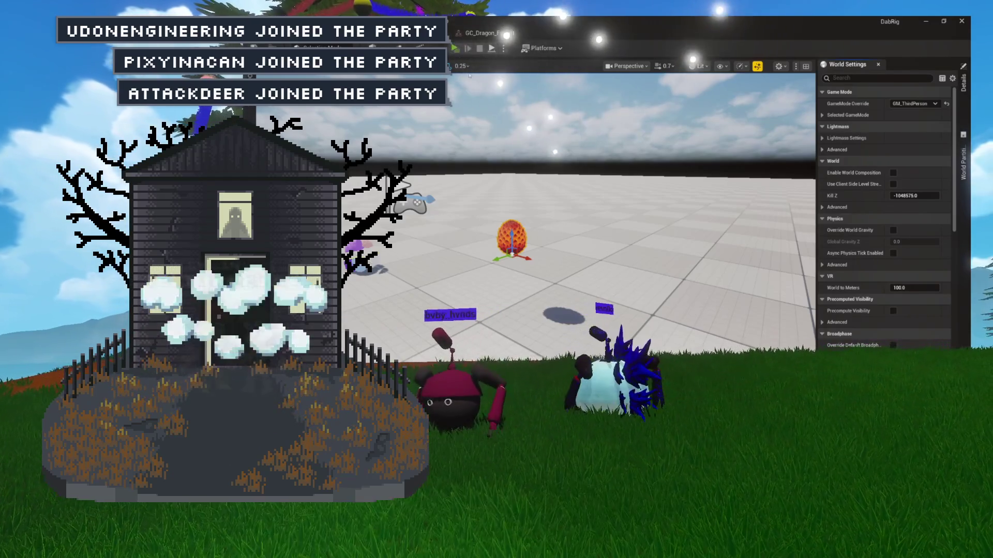
key("w")
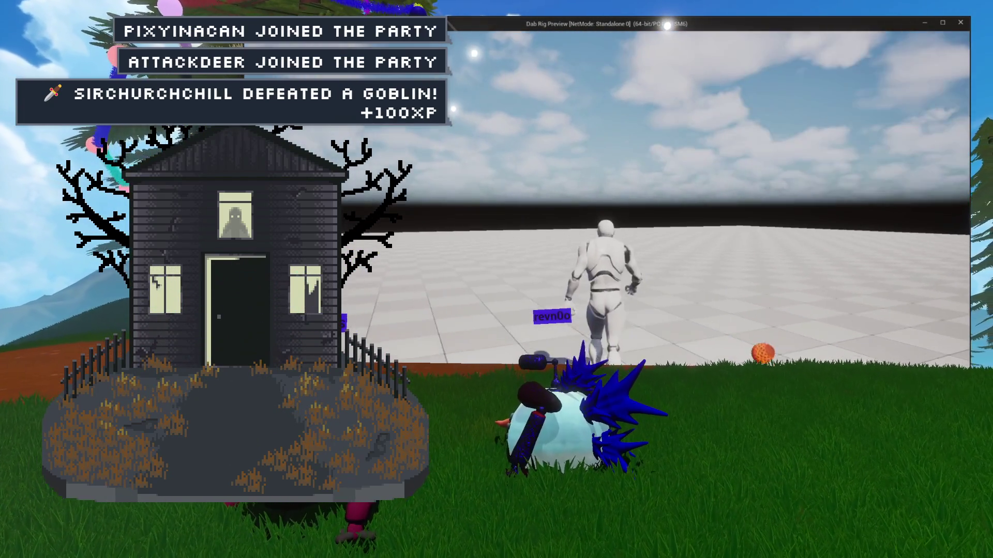
key("s")
key("w")
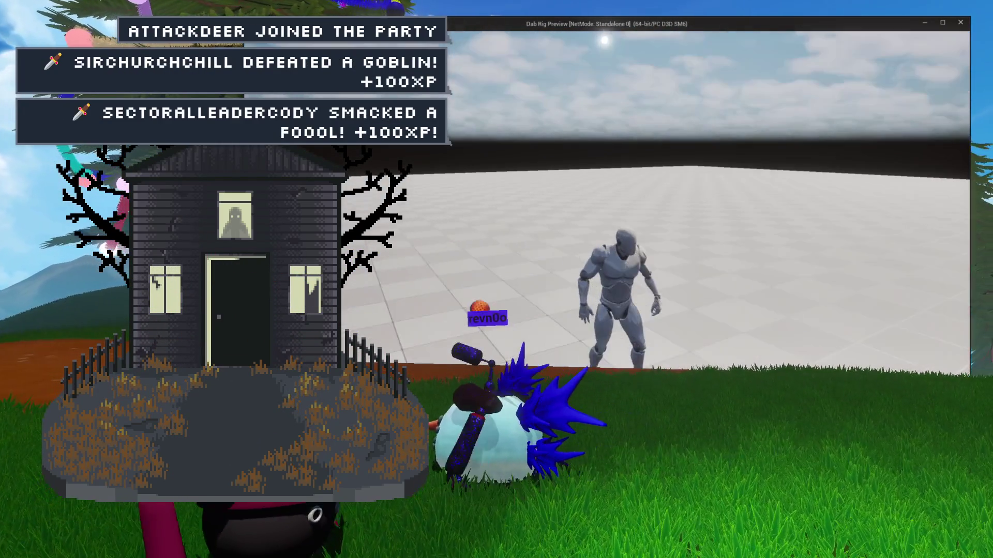
key("d")
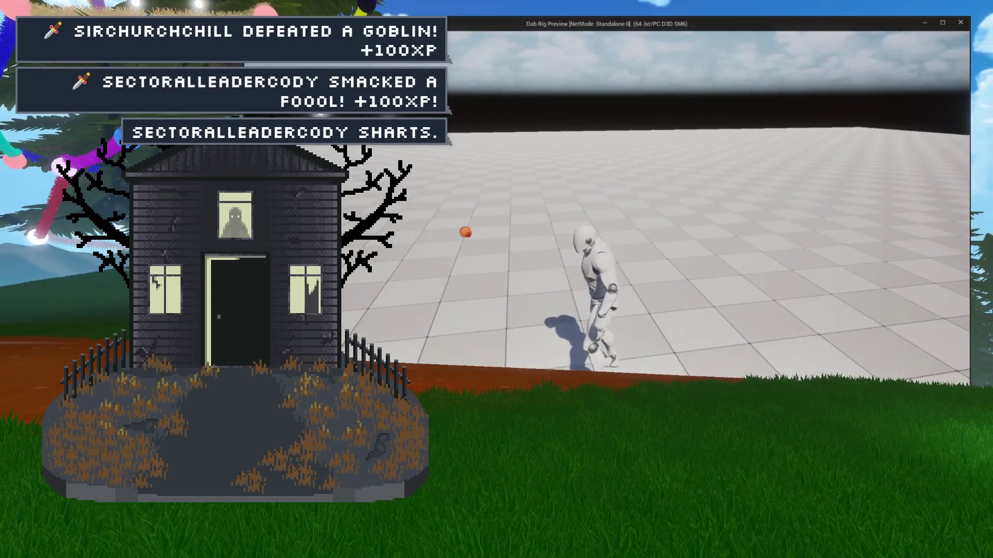
key("Escape")
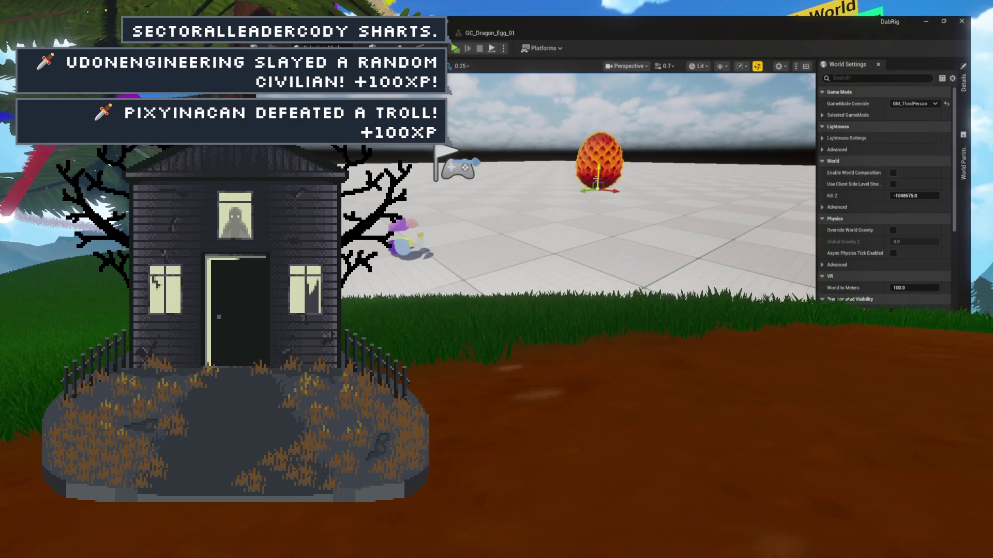
left_click(455, 48)
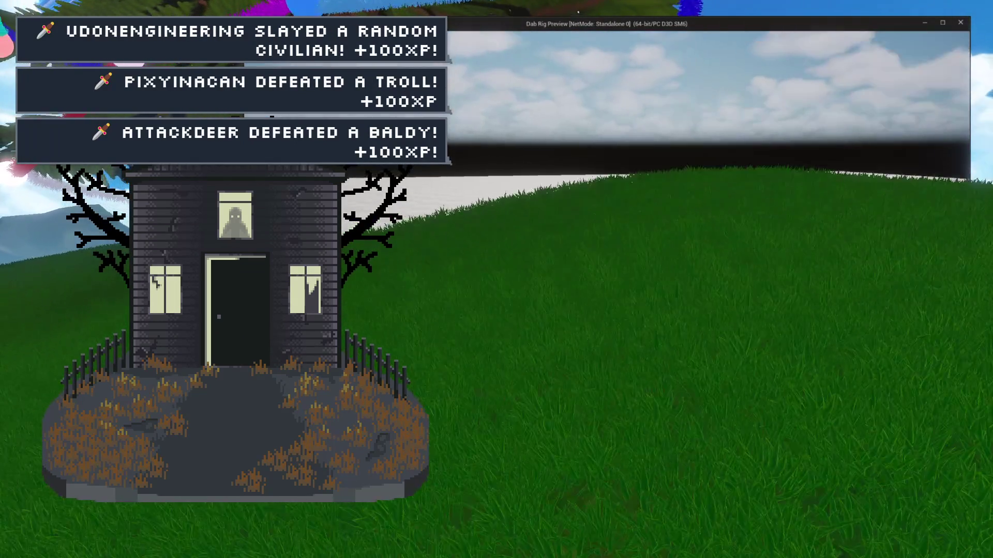
key("Escape")
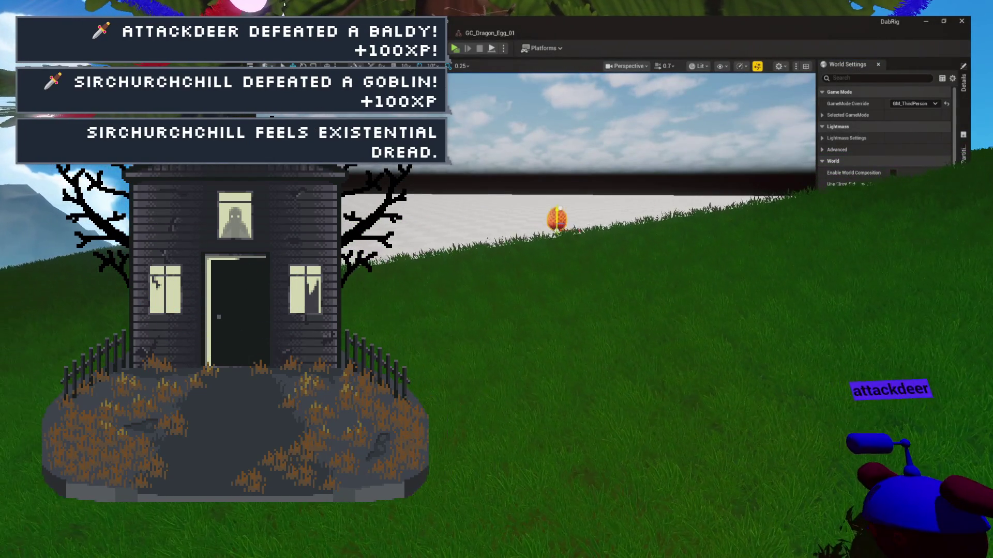
mouse_move(548, 171)
left_mouse_down()
mouse_move(583, 140)
mouse_move(542, 156)
mouse_move(542, 165)
left_mouse_up()
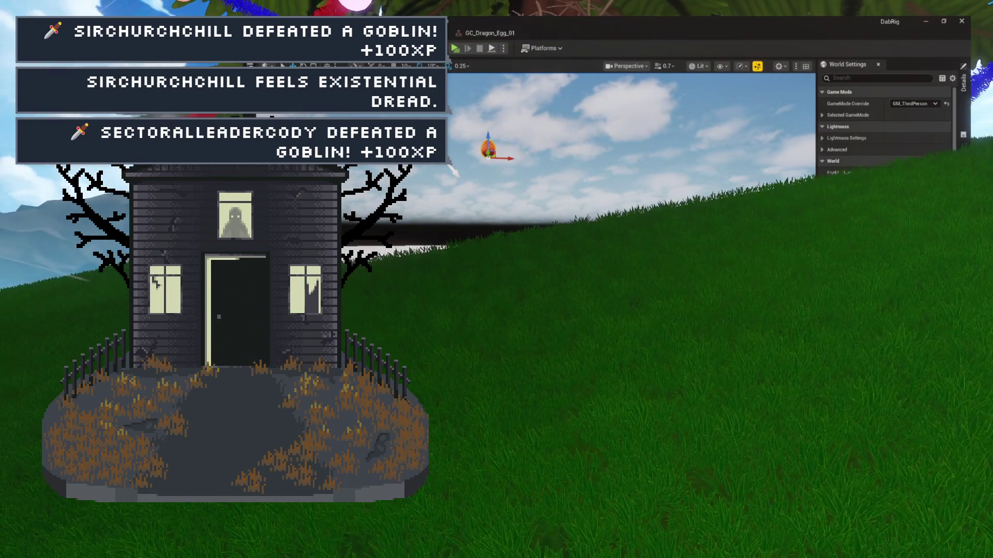
key("alt+p")
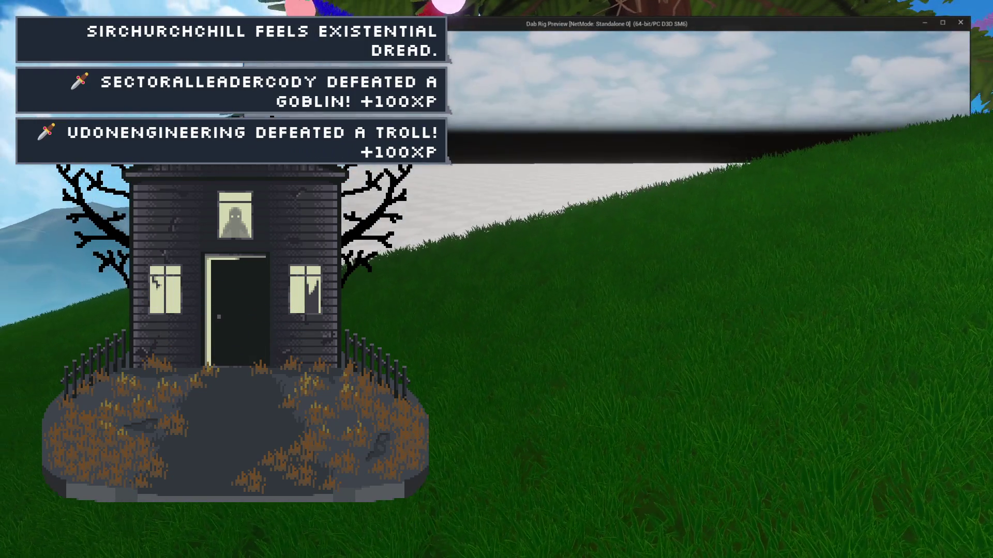
key("Escape")
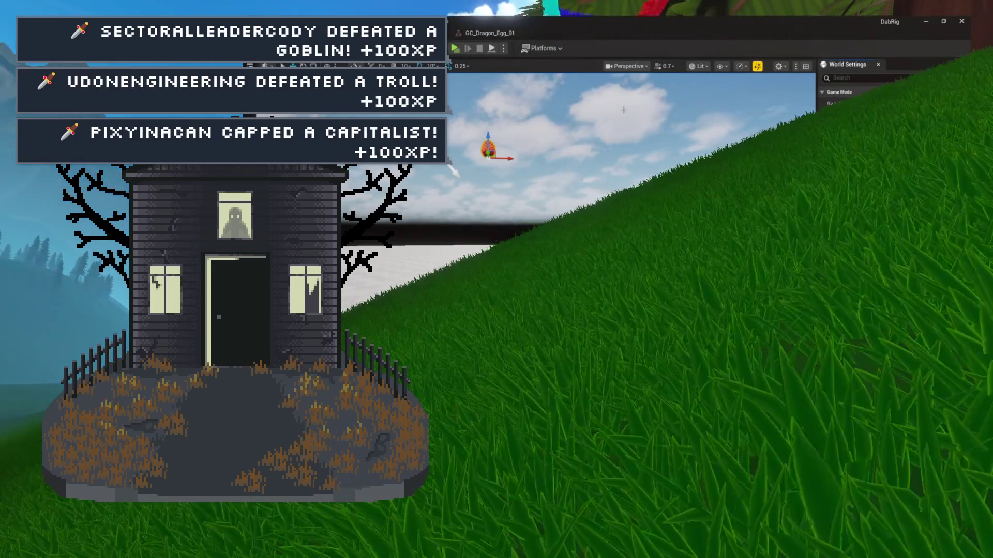
Step: Dock World Settings to the sidebar and set GC_Dragon_Egg_01's damage thresholds to 5000, 500, 50
right_click(848, 64)
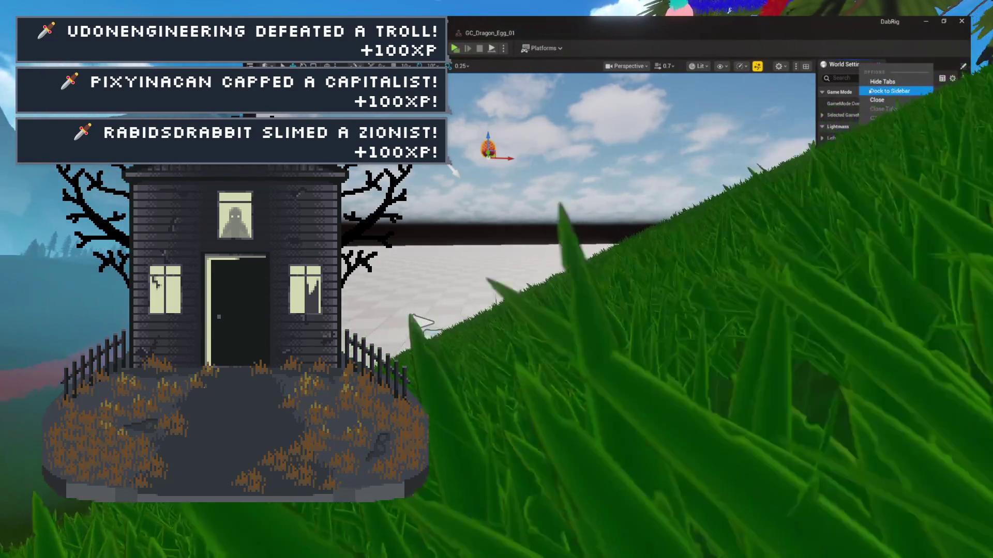
left_click(879, 95)
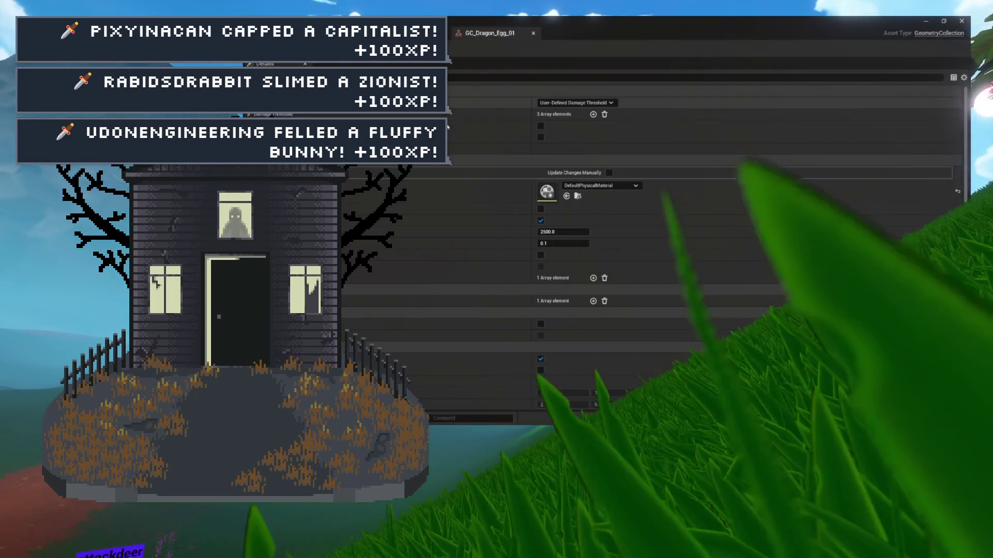
left_click(249, 114)
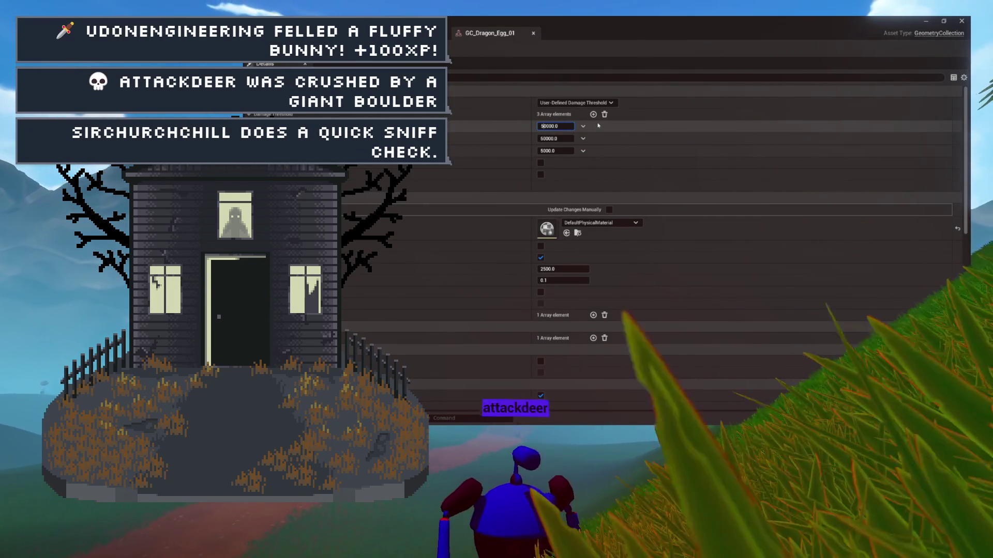
key("Home")
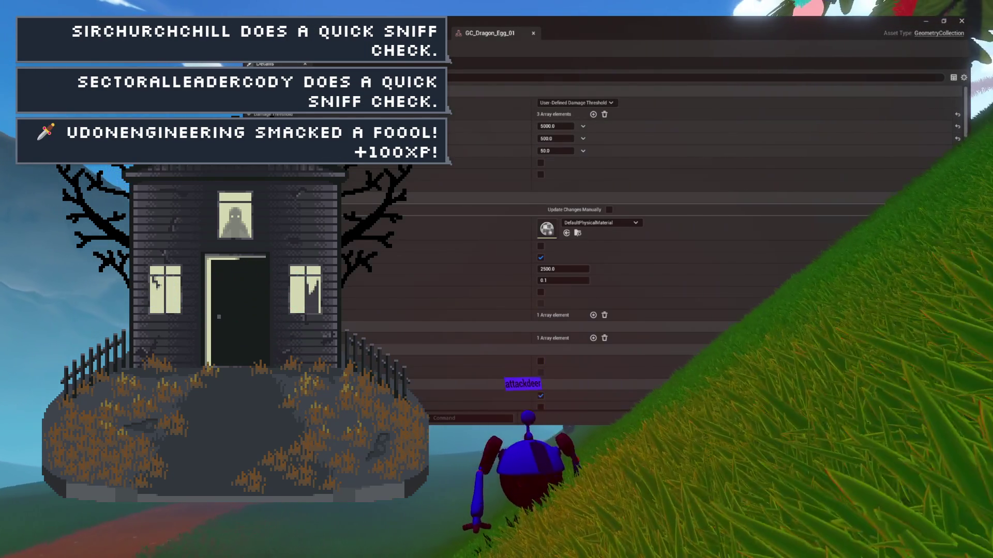
left_click(533, 32)
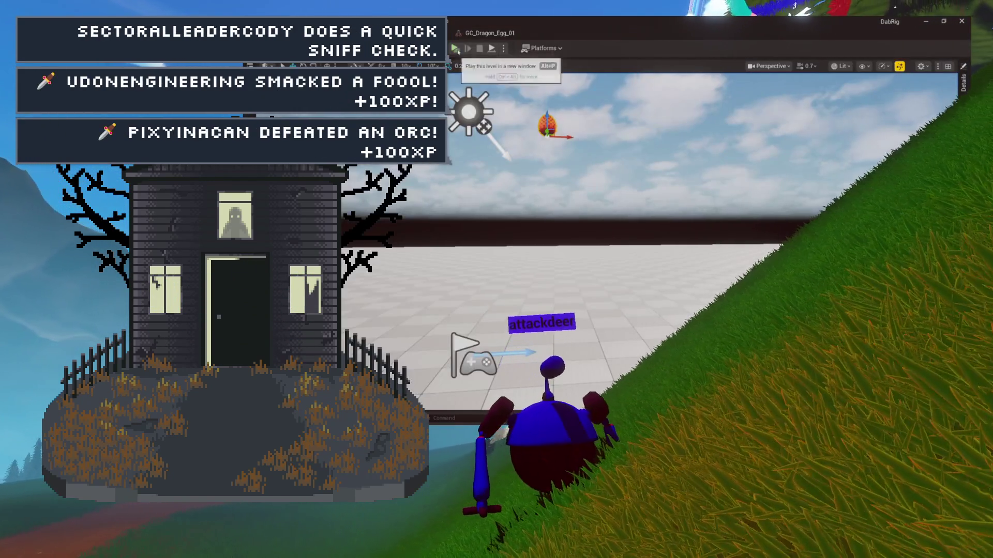
Step: Play-test and stop the level, then back in the level editor expand GC_Dragon_Egg_2's damage thresholds
left_click(456, 49)
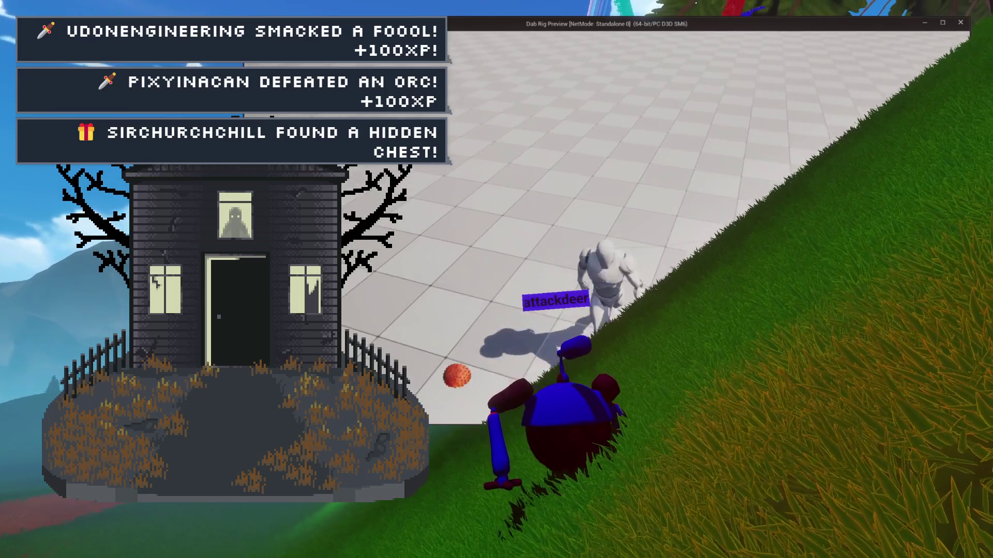
key("Escape")
left_click(535, 57)
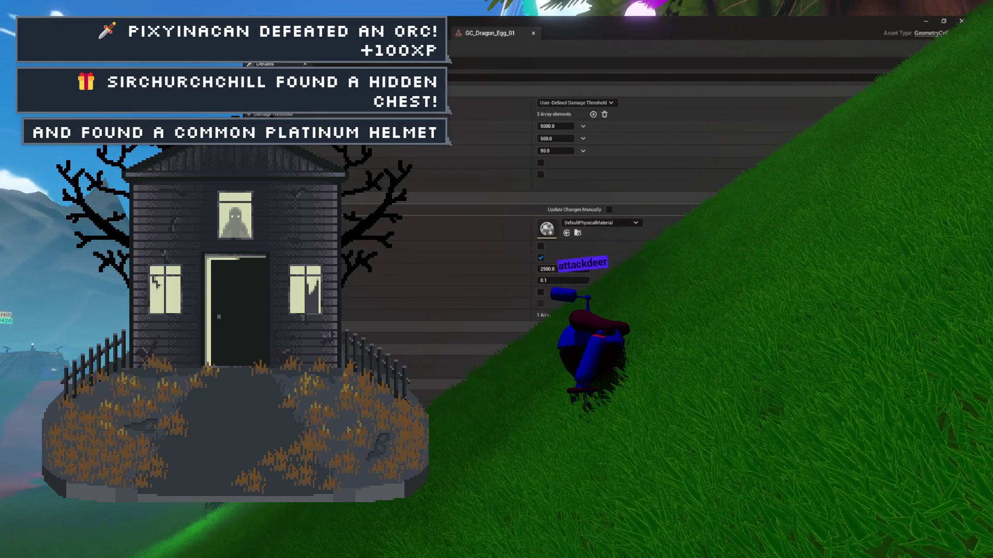
key("alt+Tab")
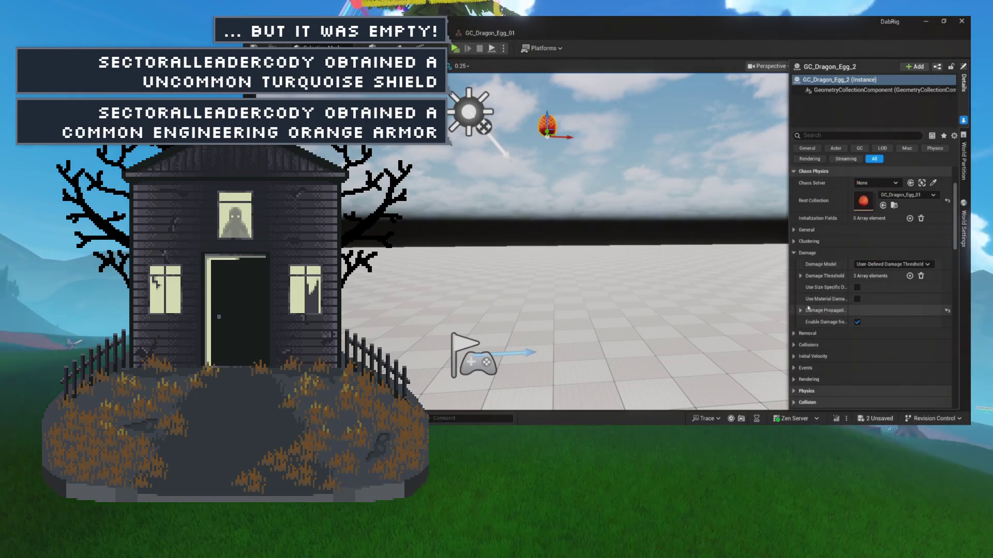
left_click(801, 276)
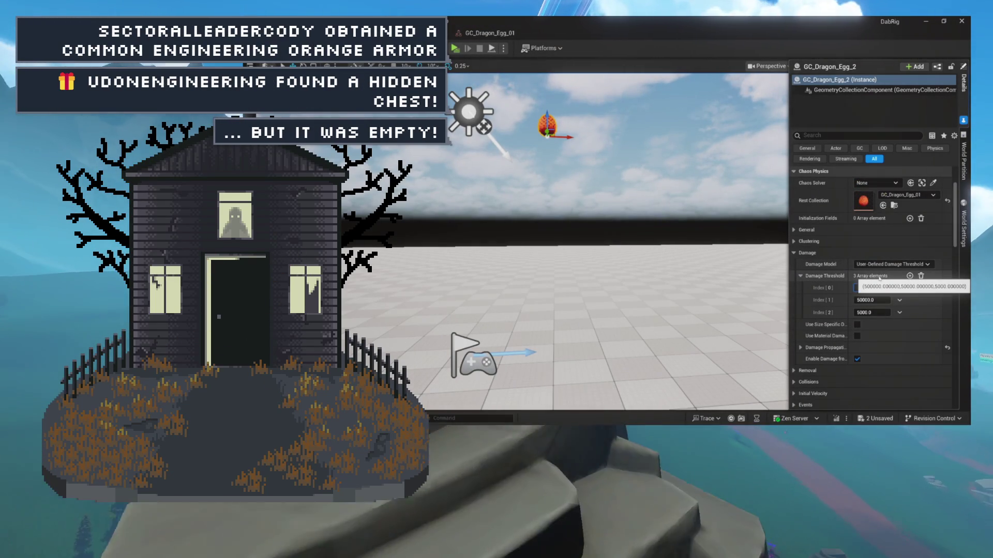
Step: Enter damage thresholds 5000, 500 and 50 for GC_Dragon_Egg_2, then end the test play
key("Tab")
key("BackSpace")
key("BackSpace")
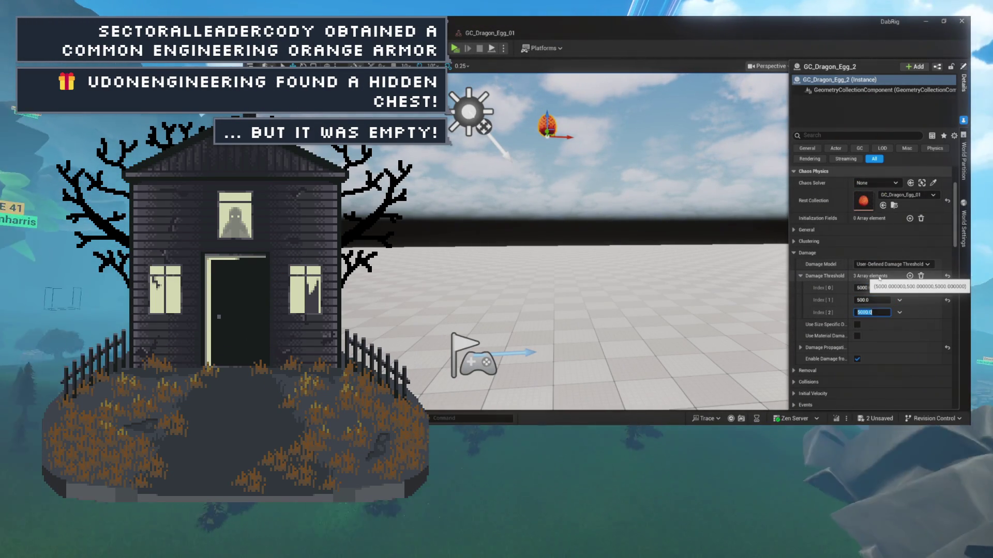
key("Tab")
key("BackSpace")
key("BackSpace")
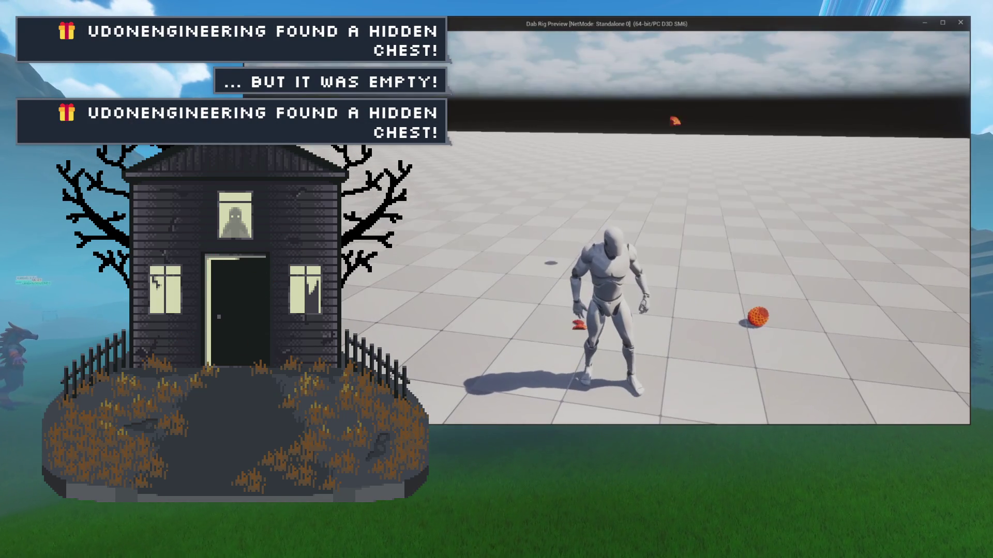
key("Escape")
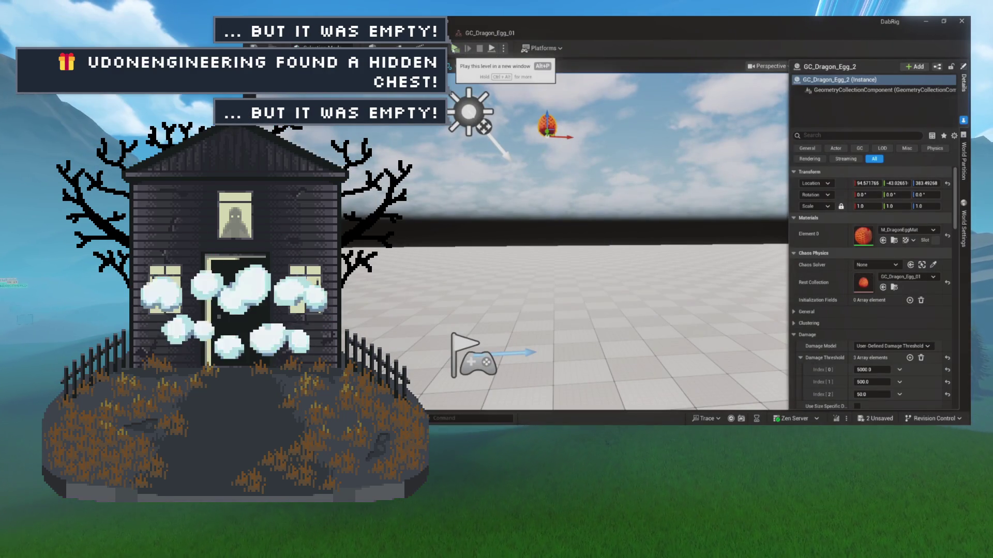
Step: Slide another dragon egg along the X axis and run a quick test play
left_click_drag(569, 259, 628, 239)
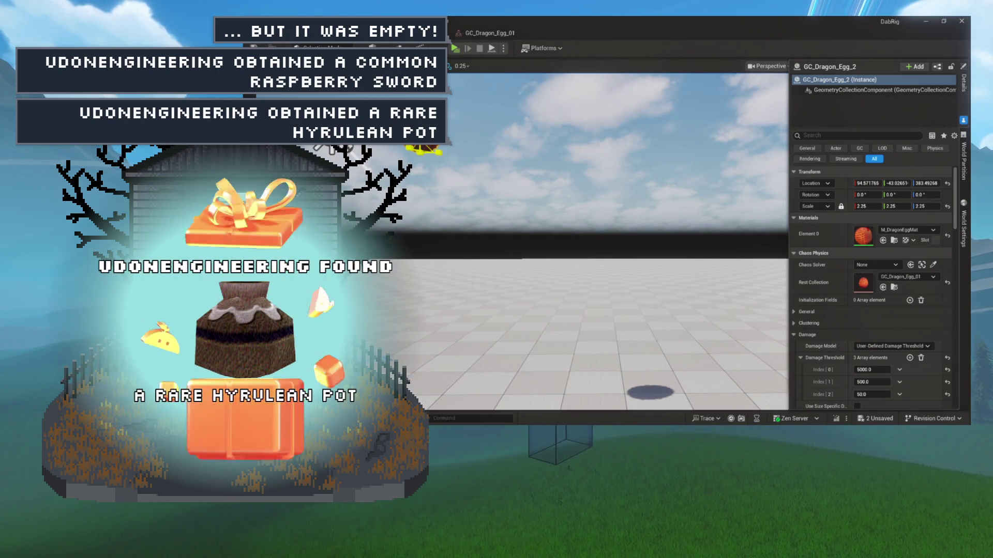
left_click(465, 129)
mouse_move(484, 153)
left_mouse_down()
mouse_move(610, 153)
mouse_move(367, 153)
mouse_move(380, 380)
left_mouse_up()
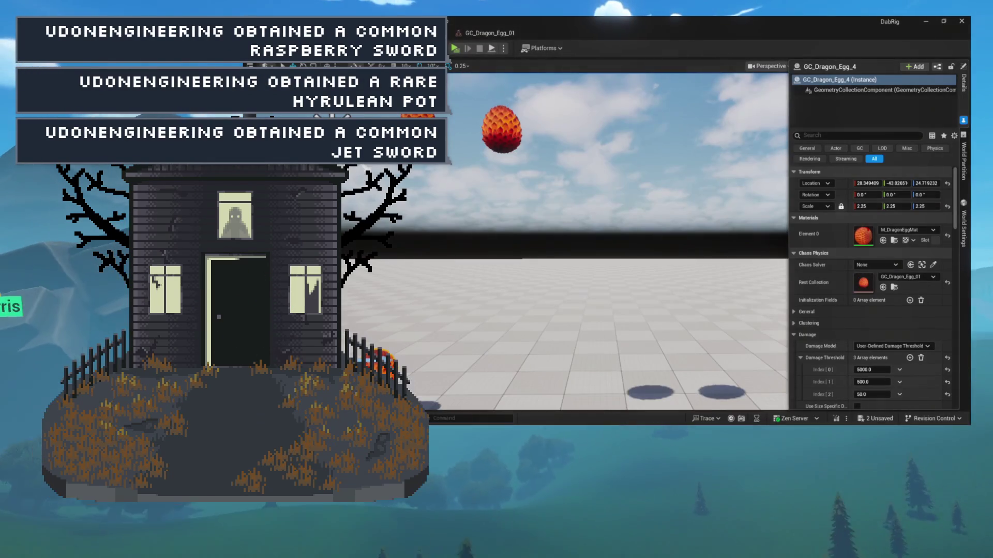
key("alt+p")
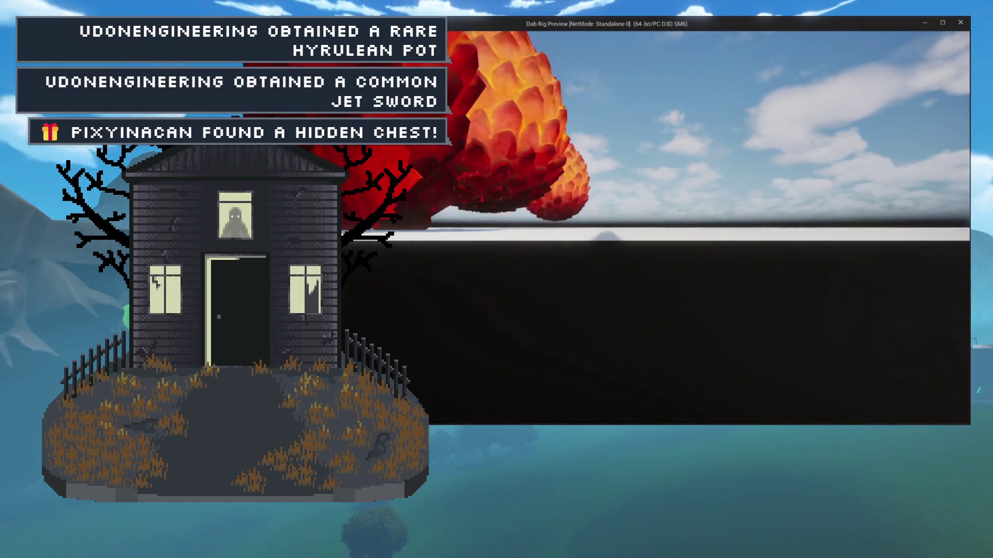
key("Escape")
Step: Select the Player Start beside the eggs and play the level in a separate window
left_click_drag(428, 246, 784, 153)
mouse_move(616, 243)
left_mouse_down()
mouse_move(615, 269)
mouse_move(594, 294)
left_mouse_up()
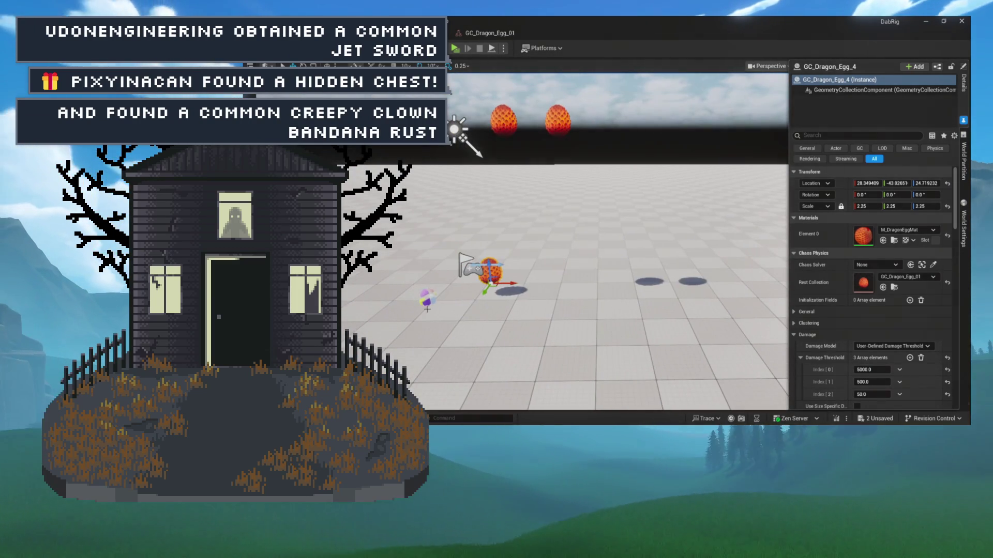
left_click(467, 265)
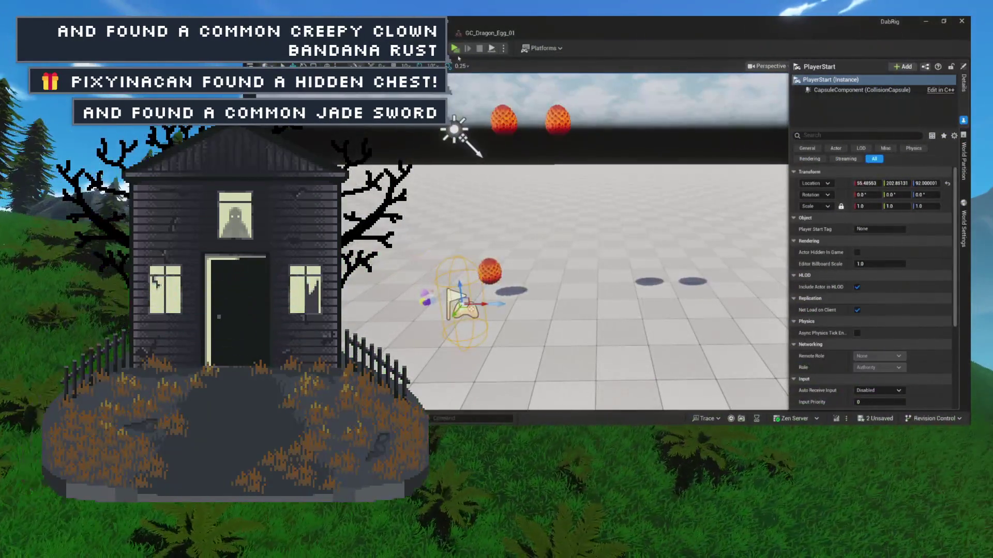
left_click(455, 49)
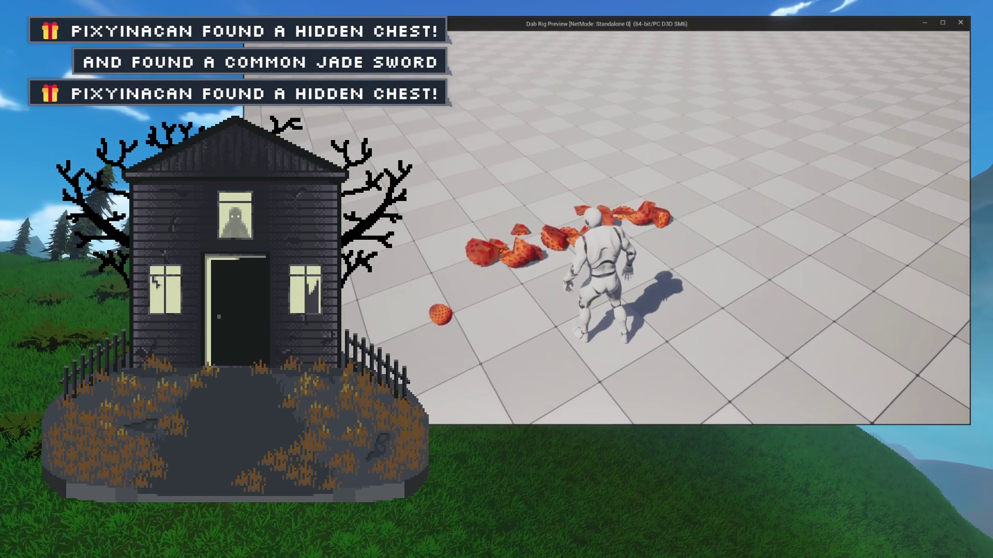
Step: Raise GC_Dragon_Egg_4's thresholds to 50000, 5000 and 500, then run the character into the eggs
key("Escape")
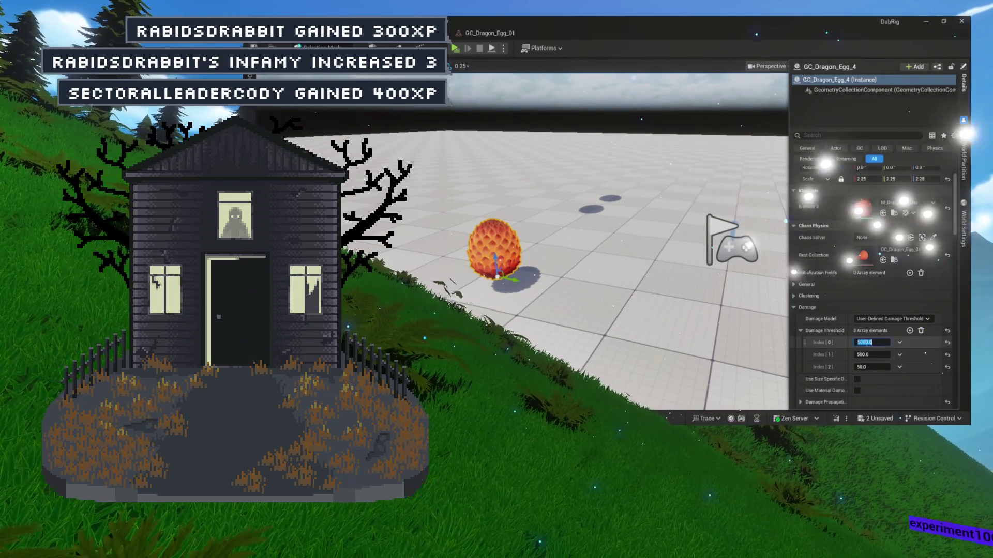
type("0")
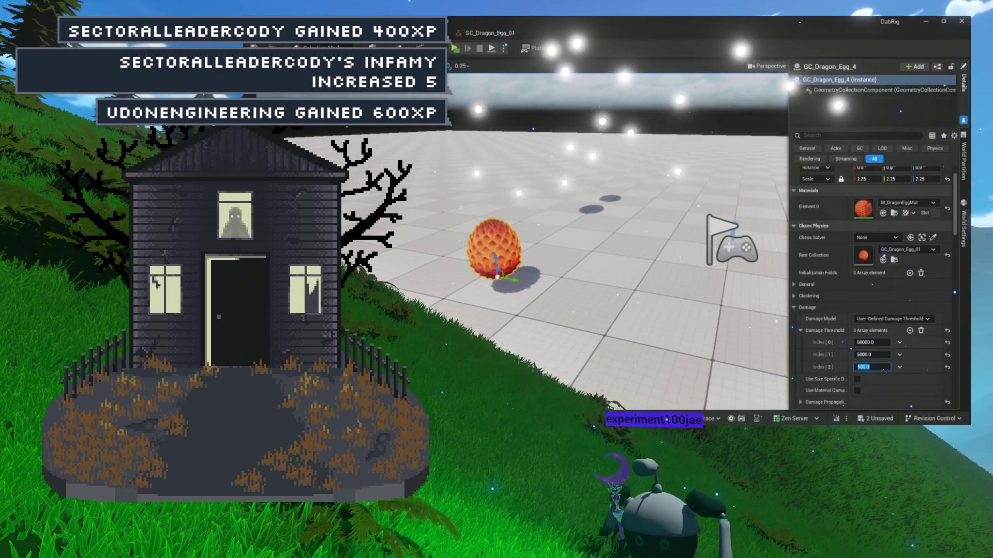
key("alt+p")
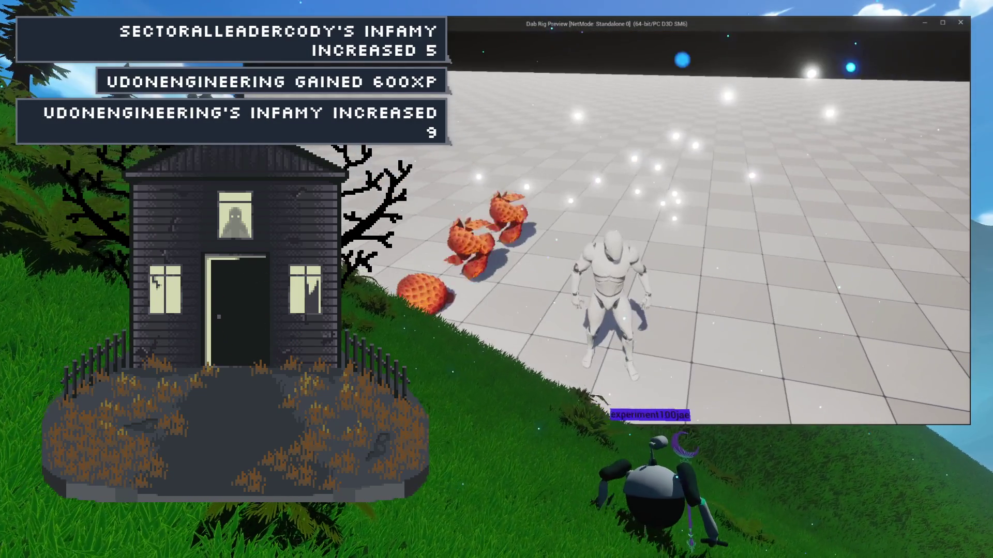
key("w")
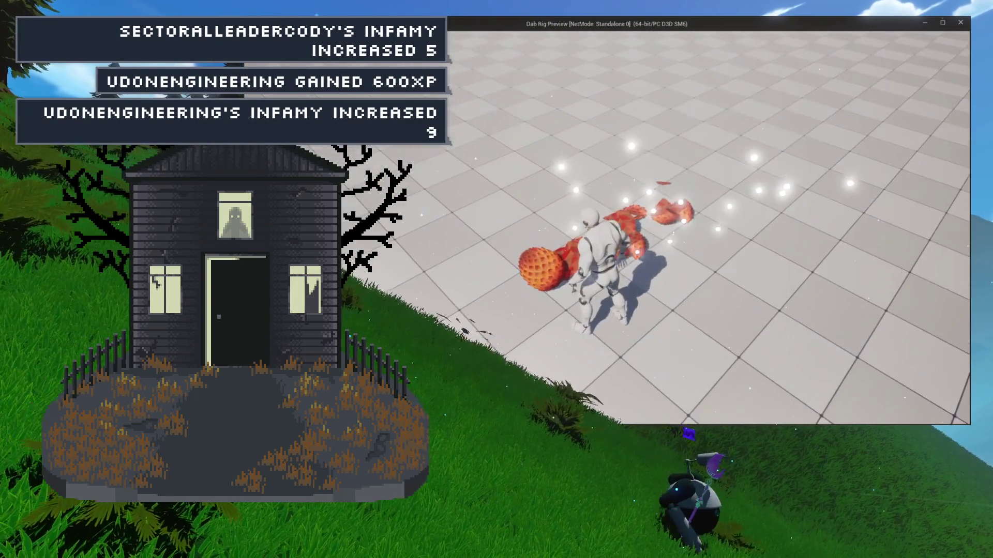
key("a")
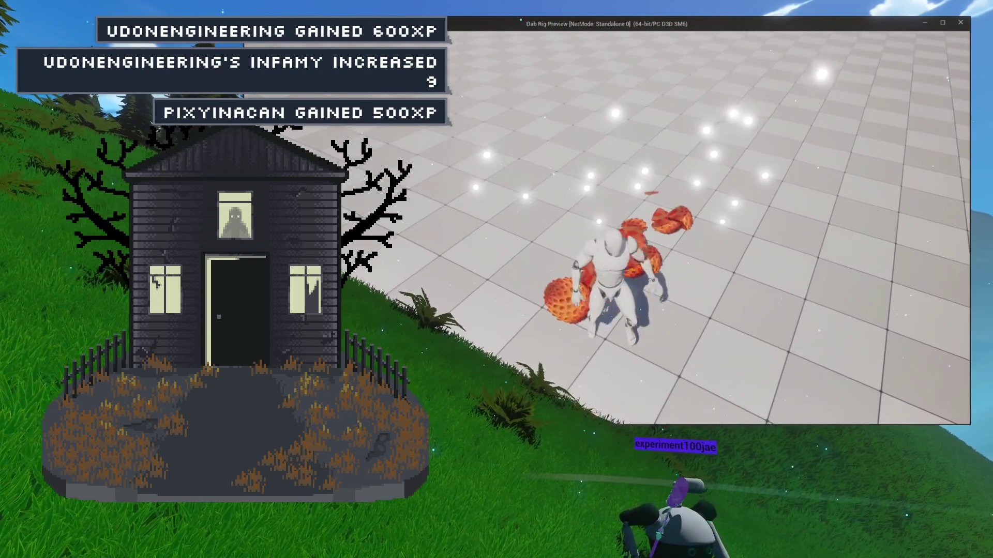
key("s")
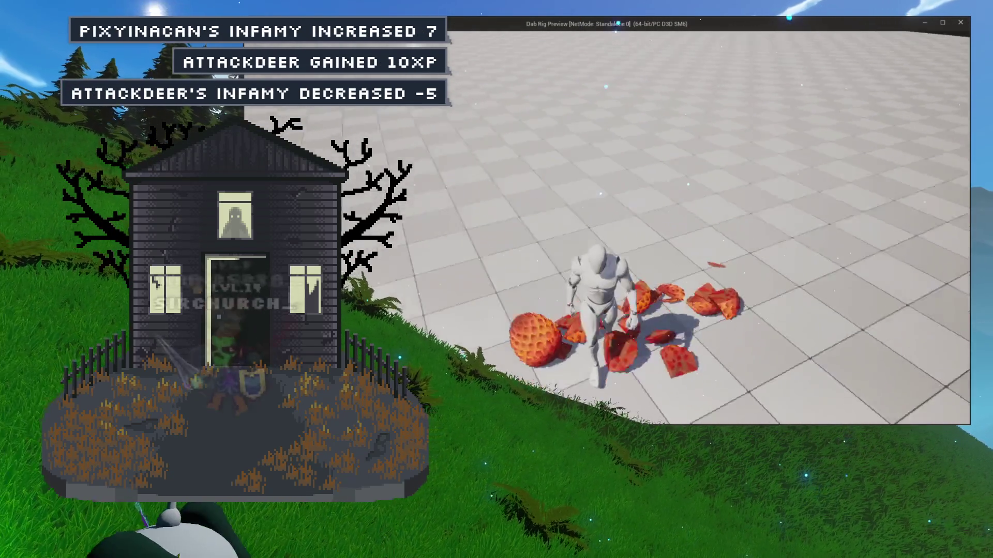
key("Escape")
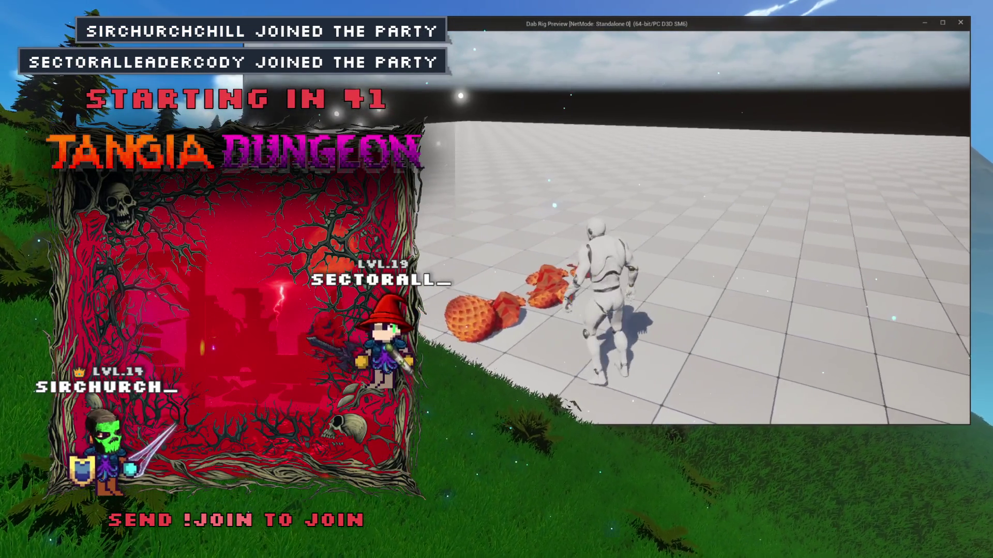
key("Escape")
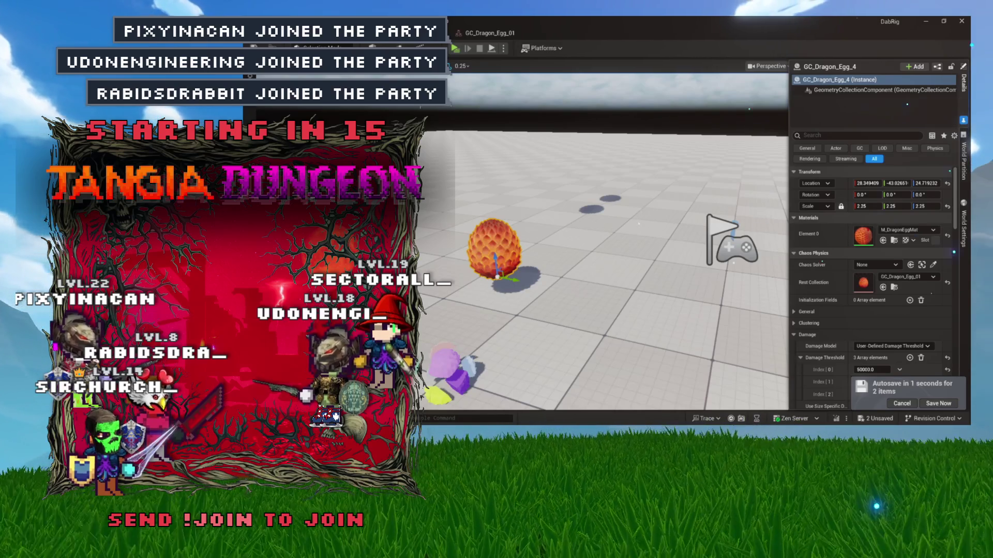
Step: Replay the level, then pick the SM_DragonEgg_02 mesh from the dragon egg assets
left_click(455, 50)
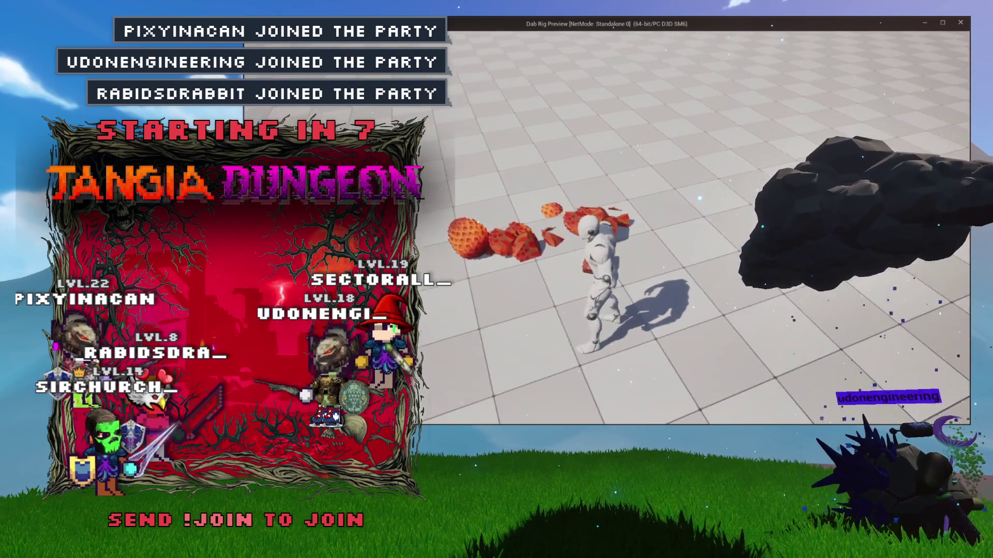
key("Escape")
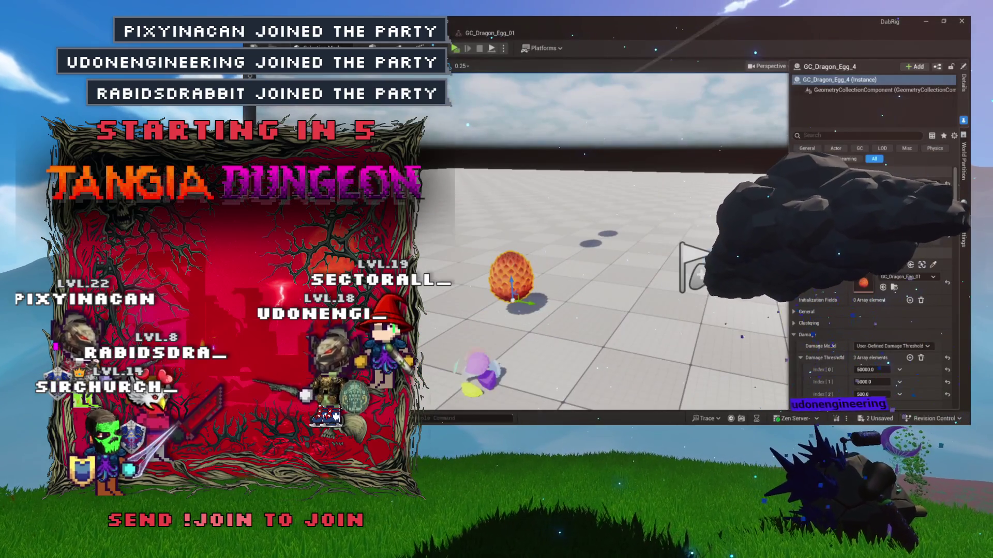
left_click(463, 41)
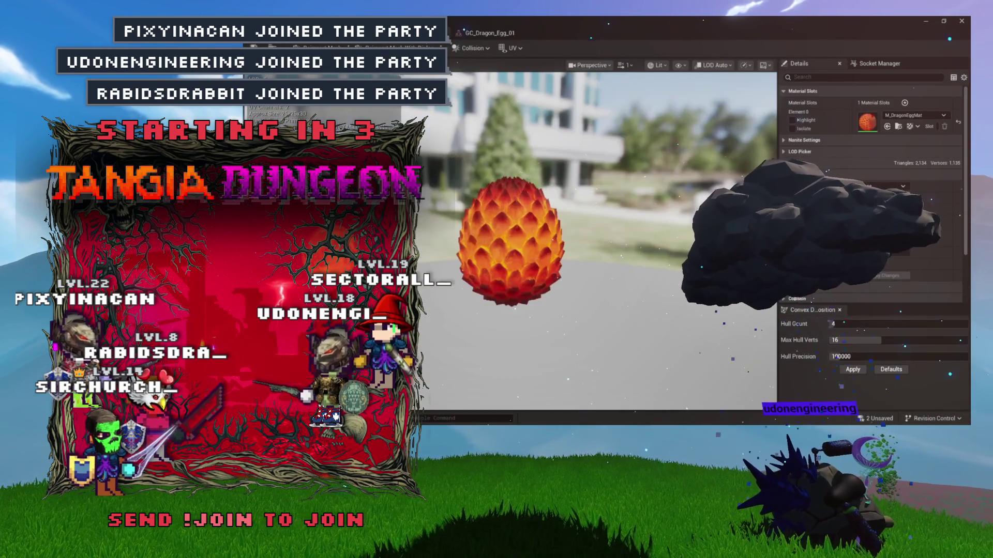
key("ctrl+space")
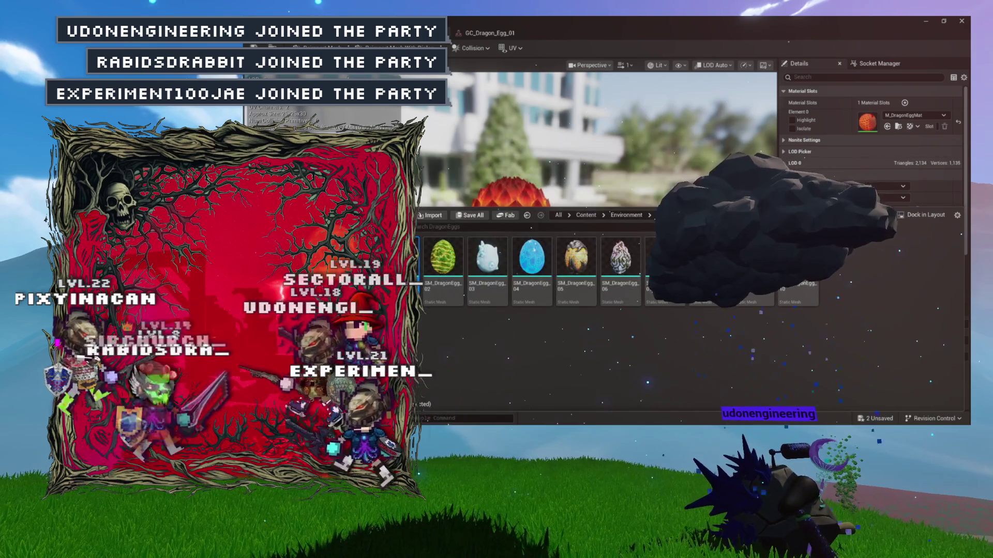
key("ctrl+Tab")
key("ctrl+space")
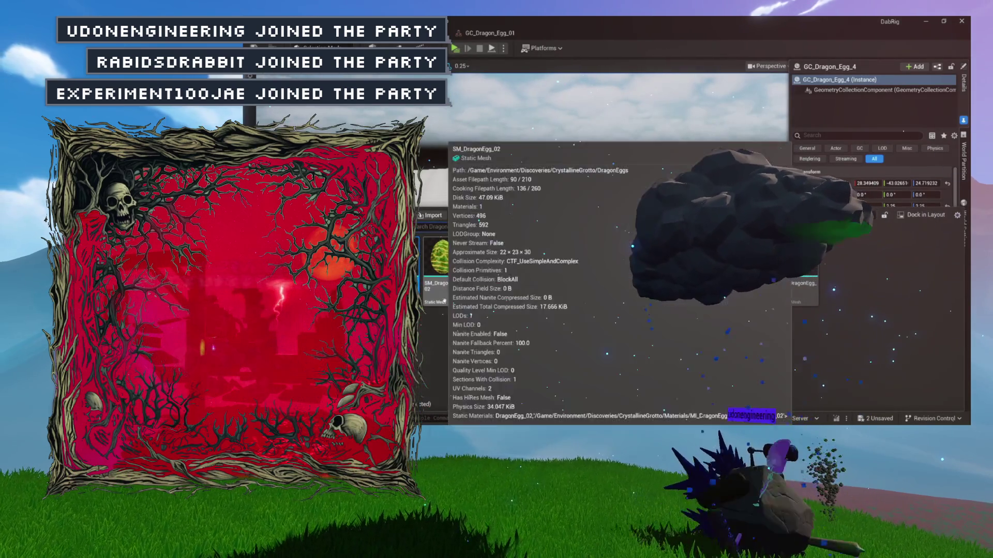
key("ctrl+c")
key("ctrl+space")
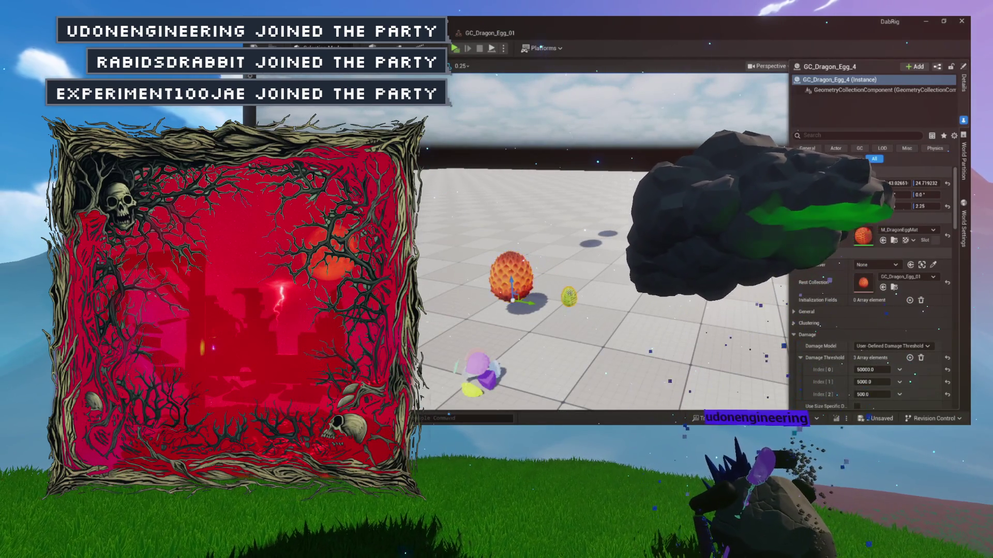
Step: Frame the yellow SM_DragonEgg_02 egg and delete the orange GC_Dragon_Egg_4 egg
left_click(569, 296)
key("f")
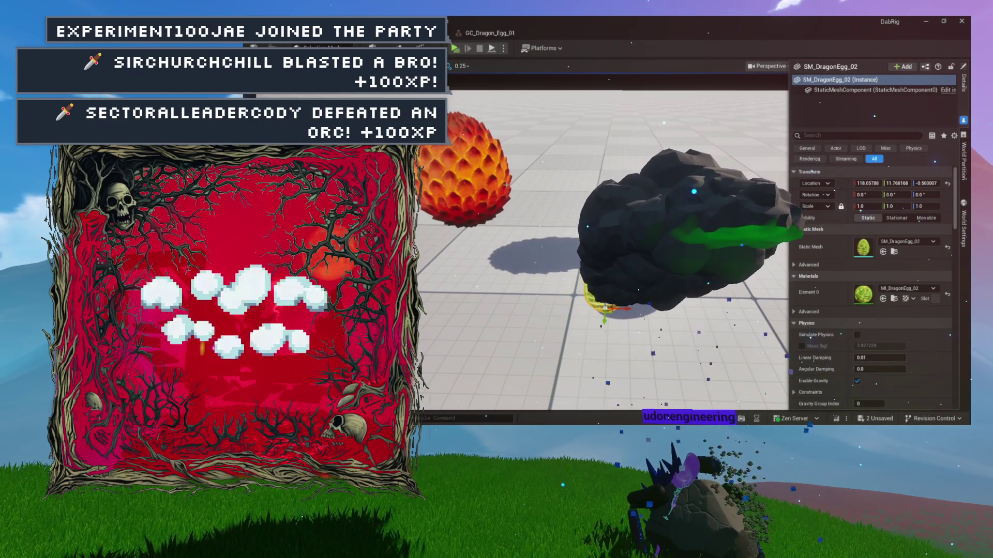
scroll(518, 206, "down", 2)
left_click(518, 206)
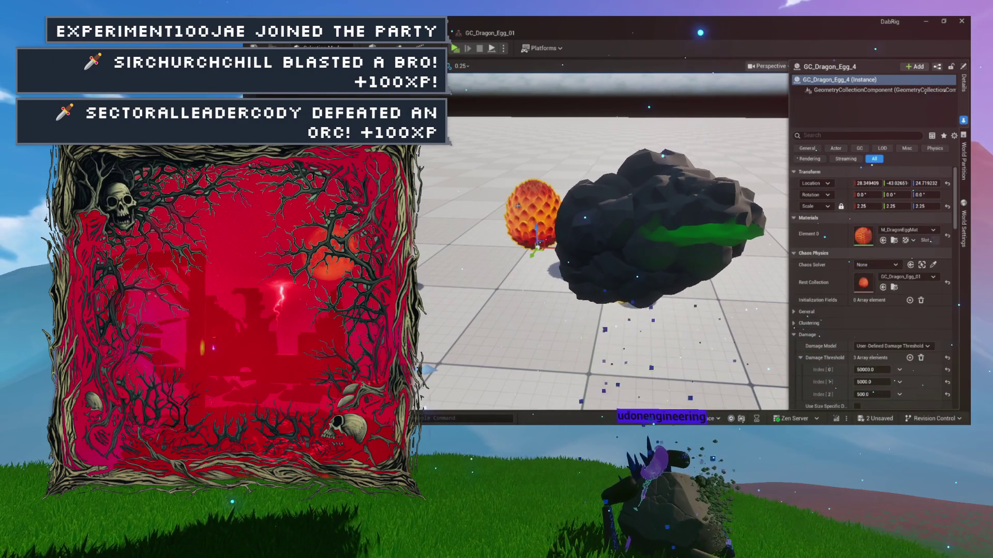
key("Delete")
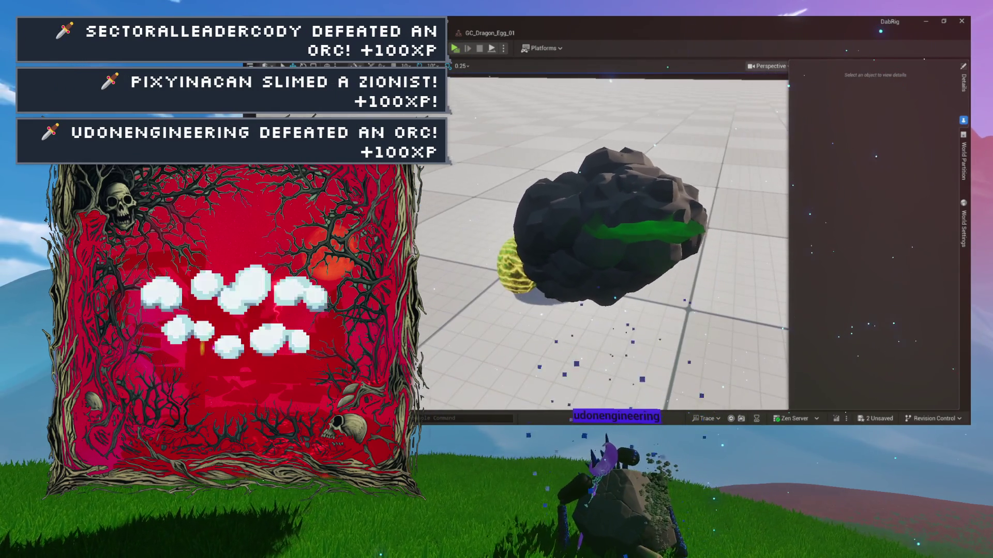
Step: Create geometry collection GC_DragonEgg_02 in the Fractures folder from the yellow SM_DragonEgg_02 egg
left_click(510, 263)
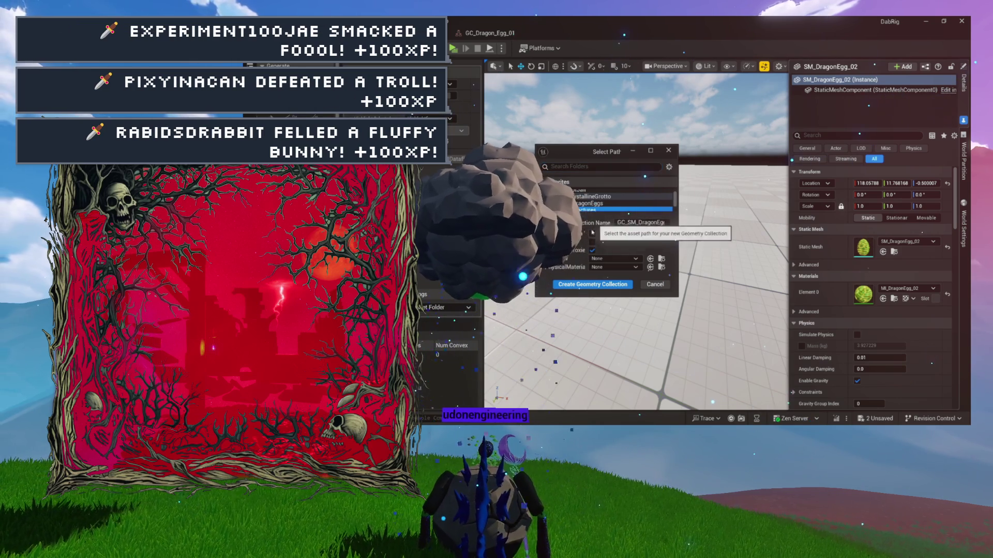
left_click_drag(597, 305, 598, 322)
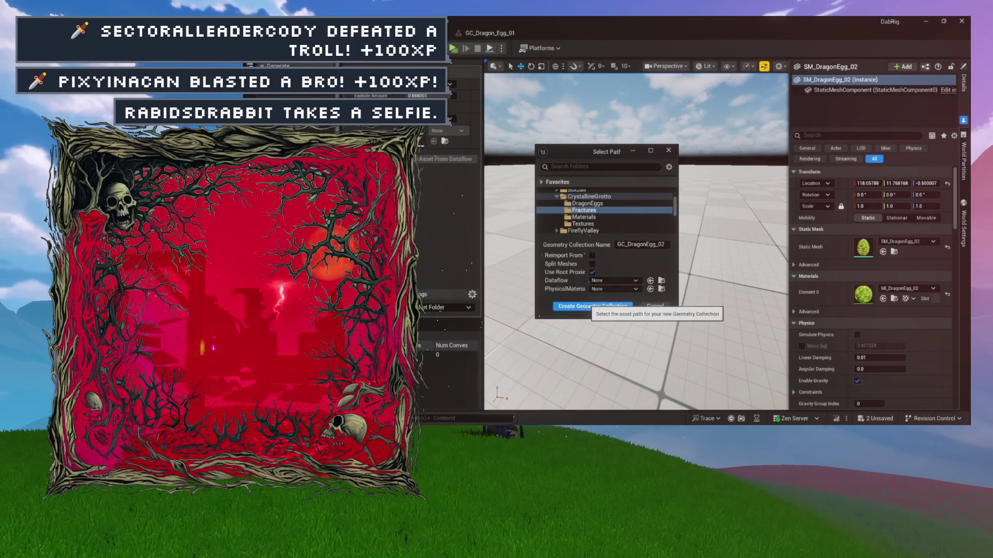
left_click(592, 306)
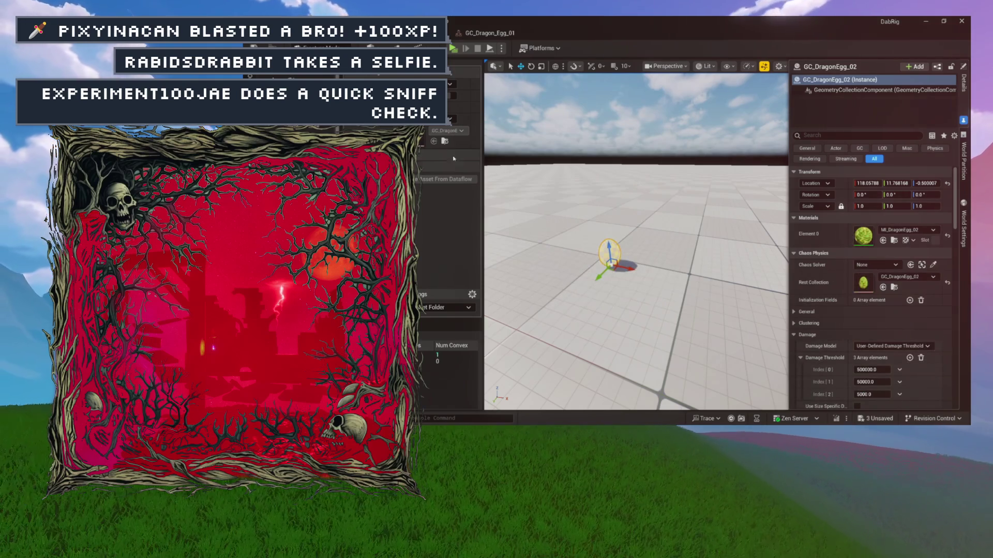
Step: Planar-fracture the yellow egg into about 11 shards, tighten the explode preview, and open GC_DragonEgg_02
mouse_move(509, 196)
left_mouse_down()
mouse_move(509, 207)
mouse_move(502, 183)
mouse_move(604, 216)
left_mouse_up()
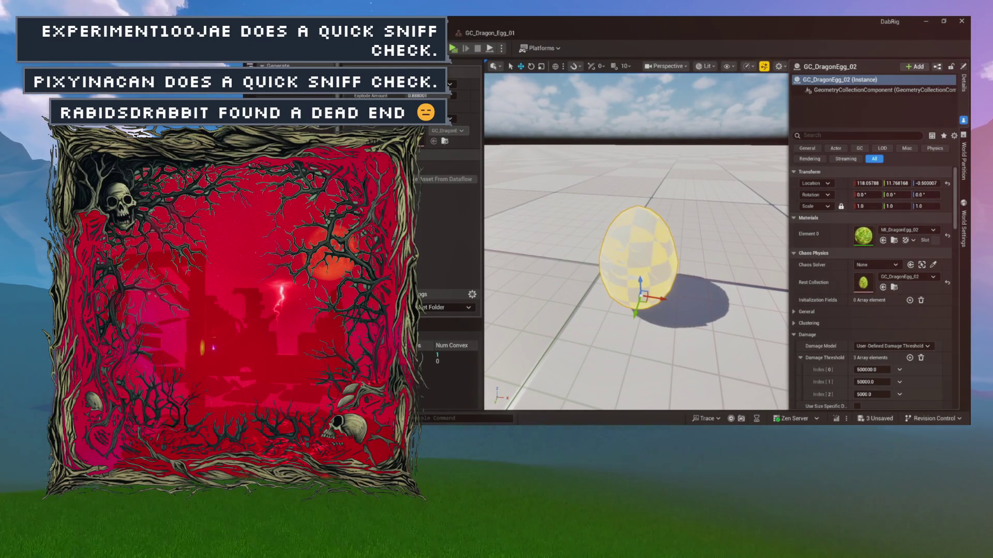
left_click(414, 256)
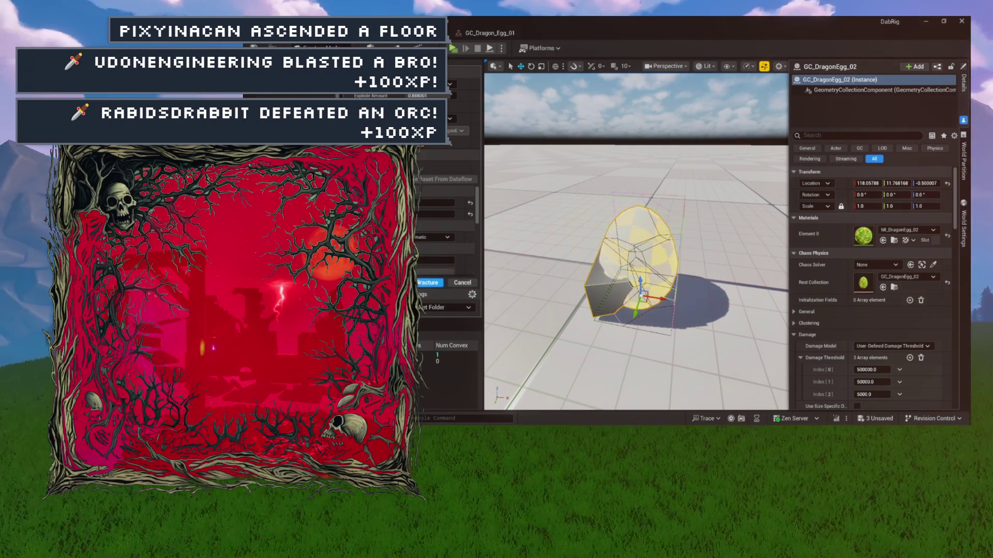
left_click(427, 283)
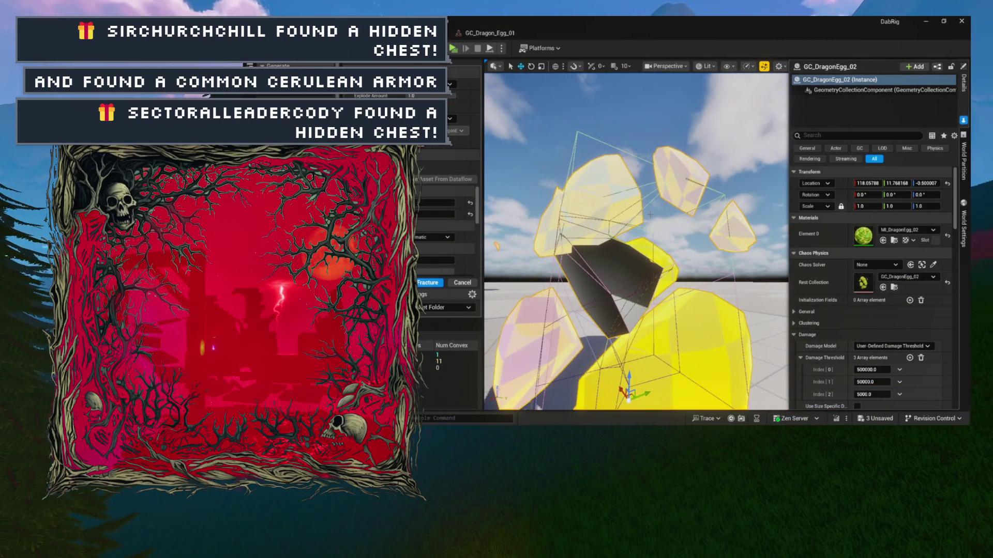
mouse_move(445, 96)
left_mouse_down()
mouse_move(409, 96)
mouse_move(439, 96)
left_mouse_up()
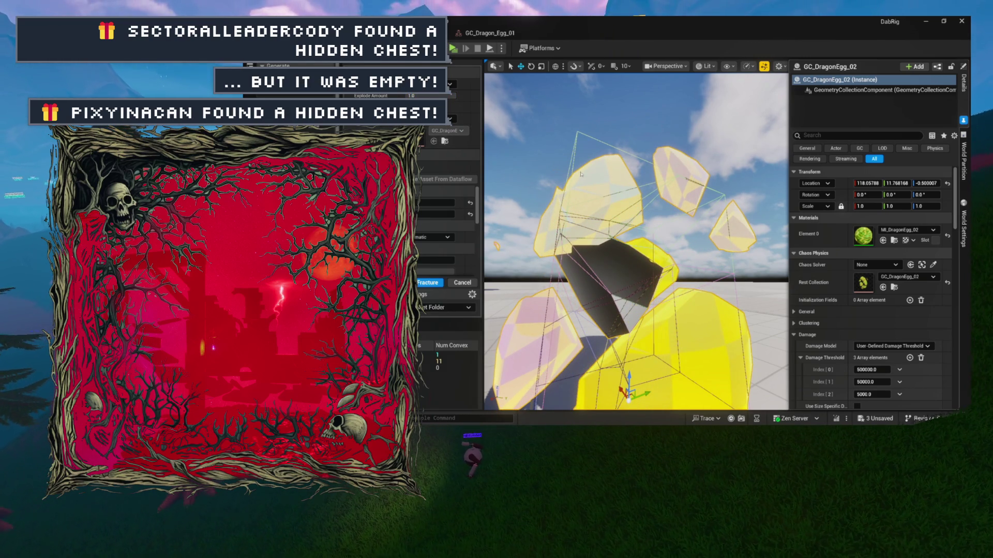
key("ctrl+space")
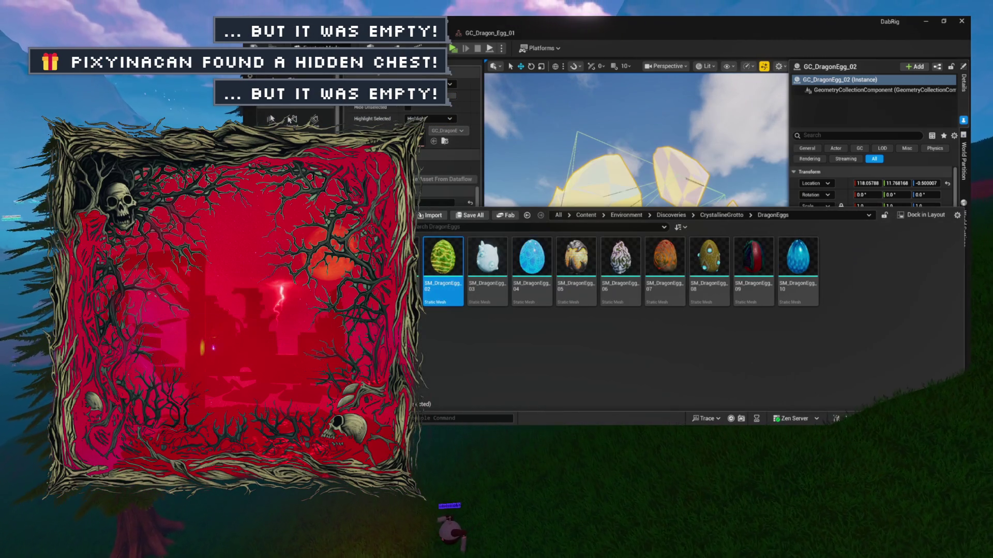
left_click(420, 309)
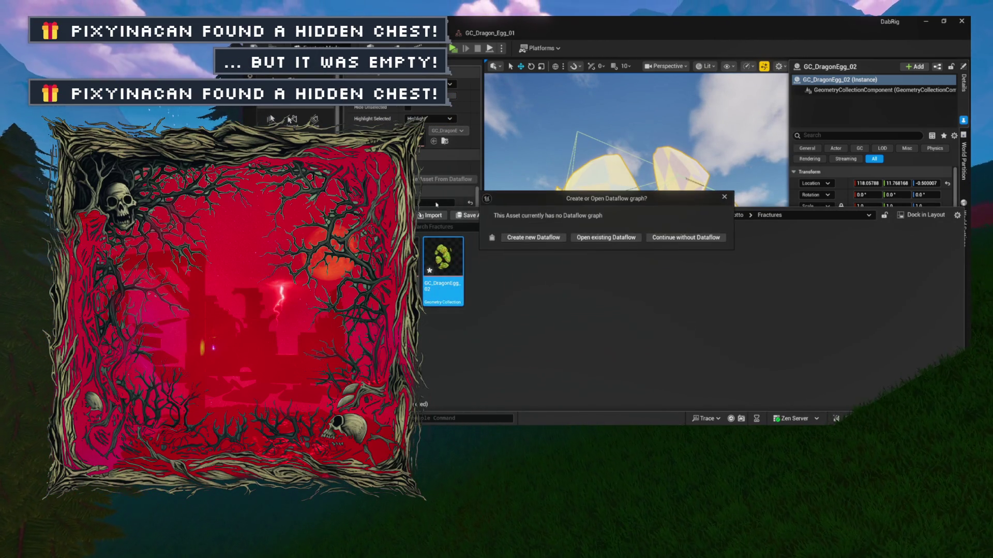
Step: Open GC_DragonEgg_02 without Dataflow, save it, and close the GC_Dragon_Egg_01 and mesh editor tabs
left_click(662, 239)
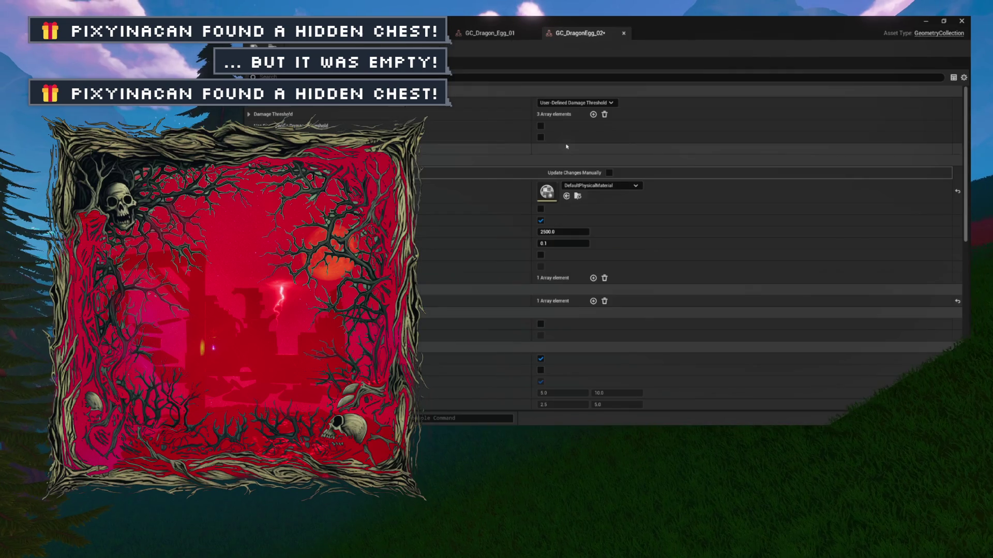
key("ctrl+s")
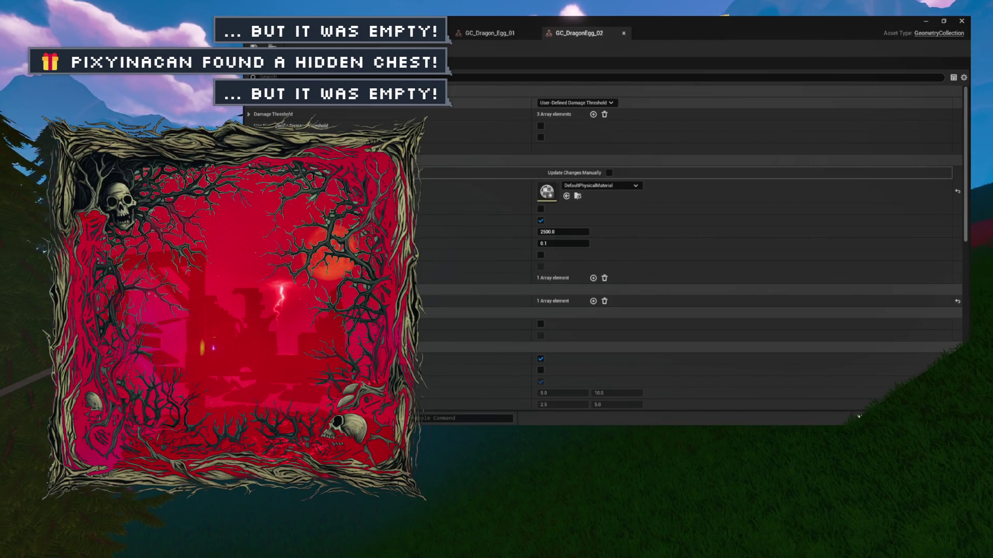
left_click(533, 33)
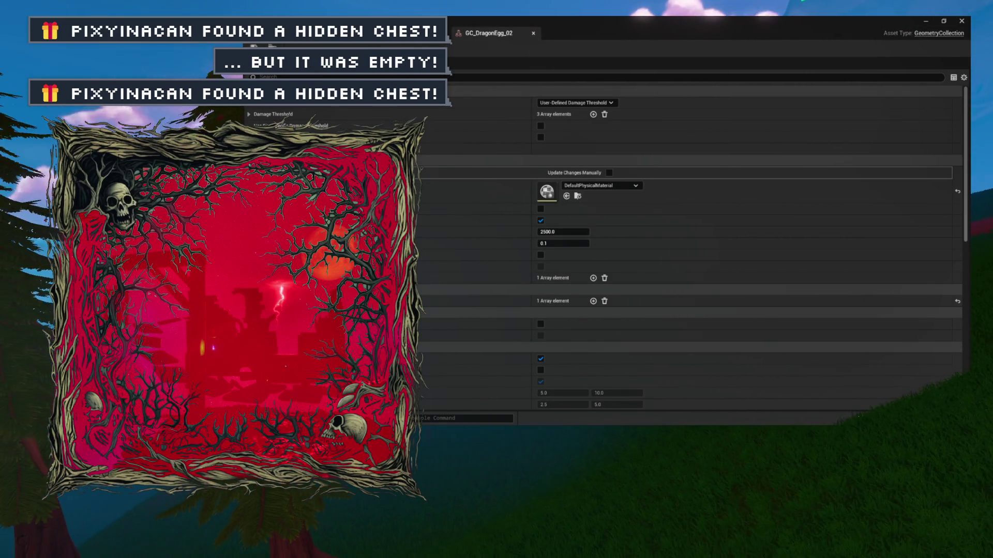
left_click(424, 33)
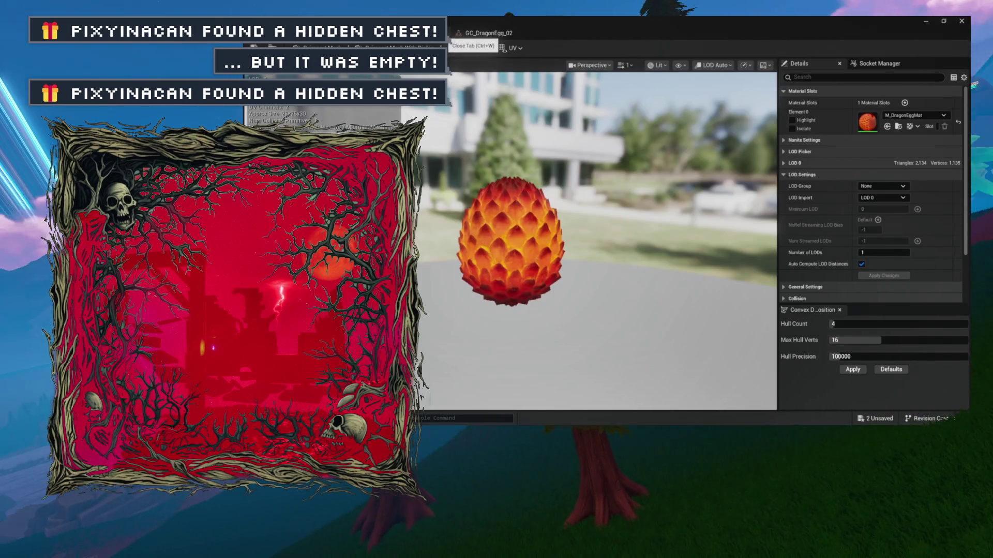
key("ctrl+w")
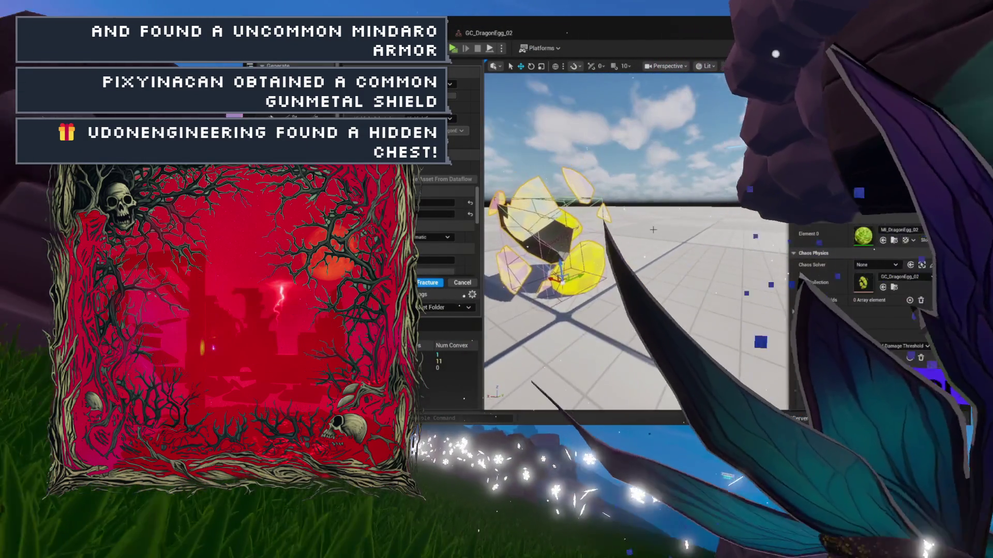
Step: Place the white-blue SM_DragonEgg_03 egg in the level and frame it
key("ctrl+space")
mouse_move(466, 302)
left_mouse_down()
mouse_move(647, 233)
mouse_move(709, 269)
left_mouse_up()
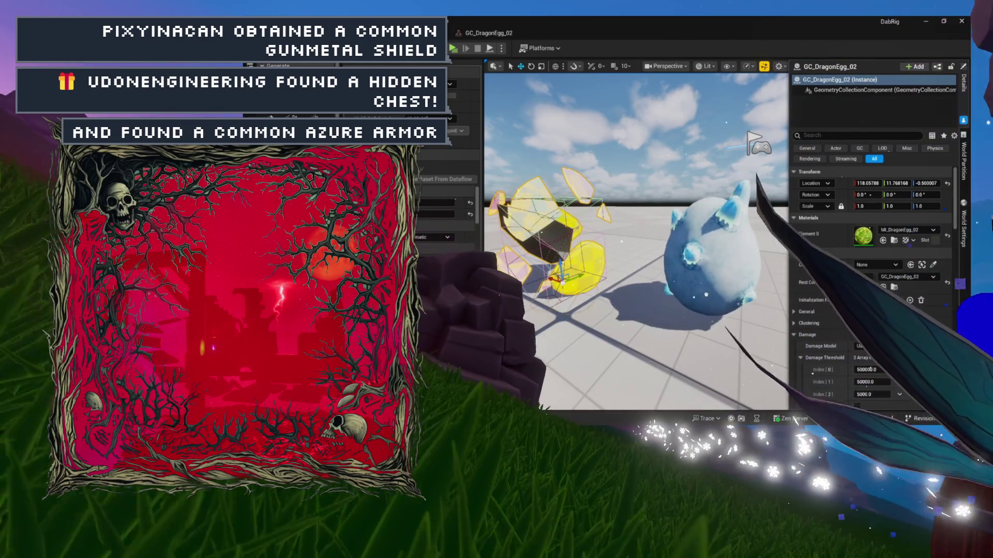
left_click(709, 248)
key("f")
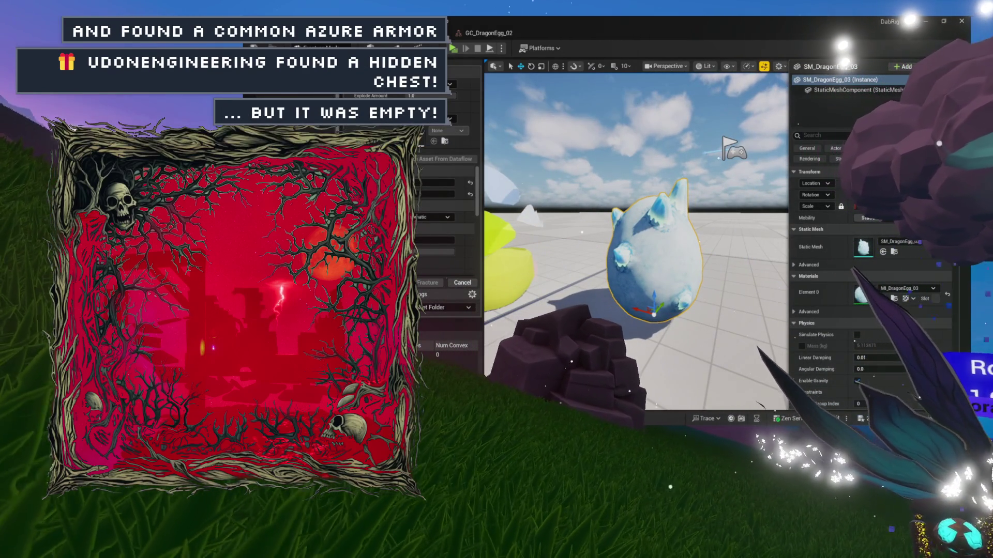
Step: Create a geometry collection named GC_DragonEgg_03 from the white-blue egg
left_click(453, 181)
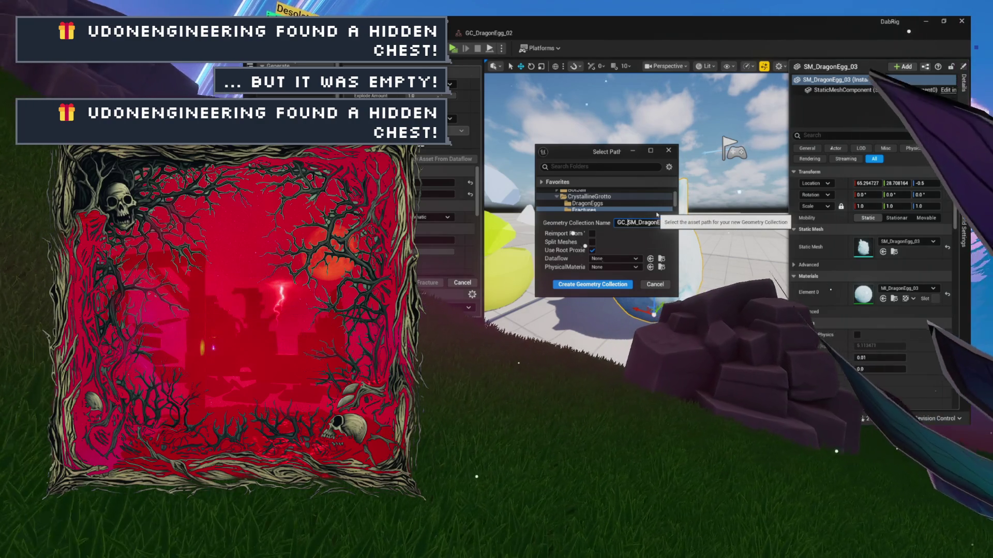
key("Delete")
key("Delete")
key("Delete")
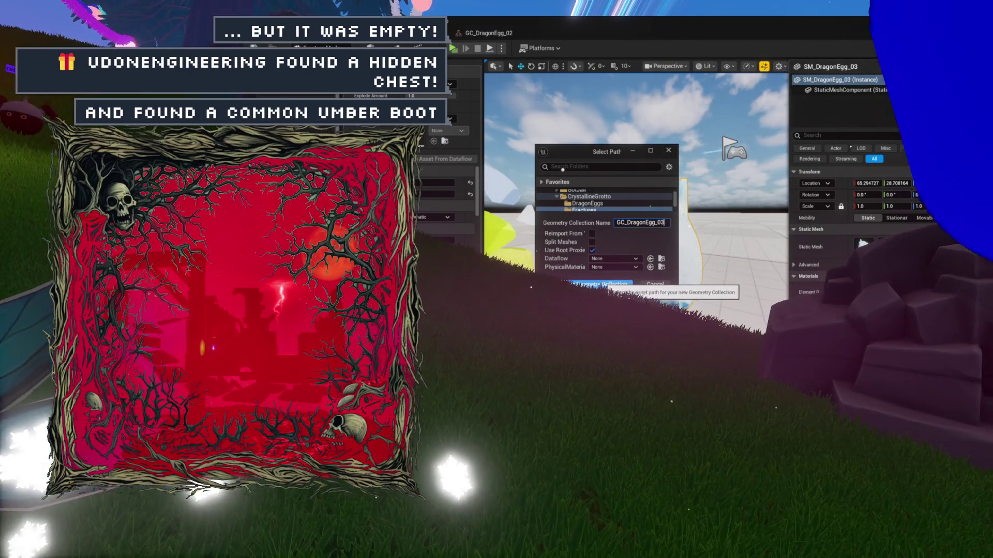
left_click(592, 284)
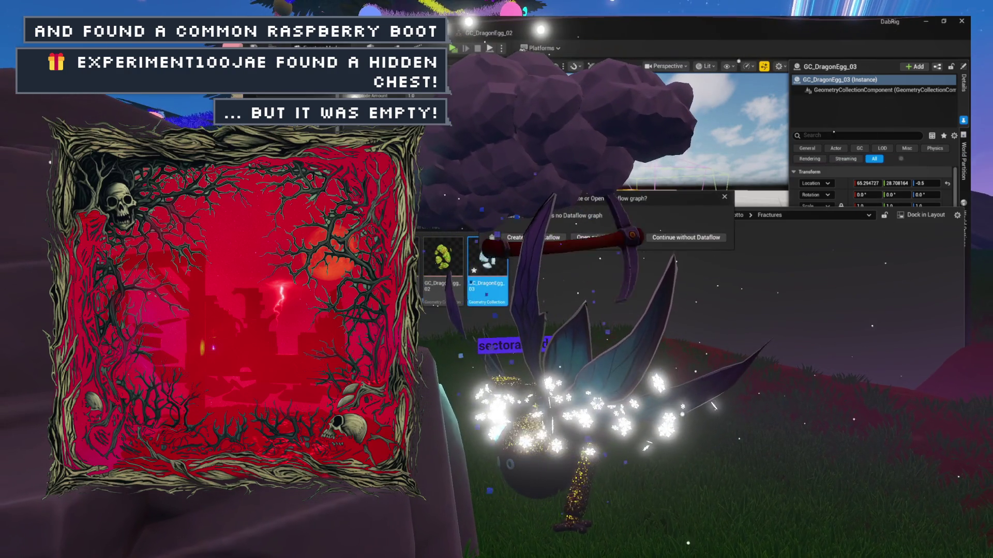
Step: Open GC_DragonEgg_03 without Dataflow, fracture it, and set thresholds 500000, 50000 and 5000
left_click(686, 237)
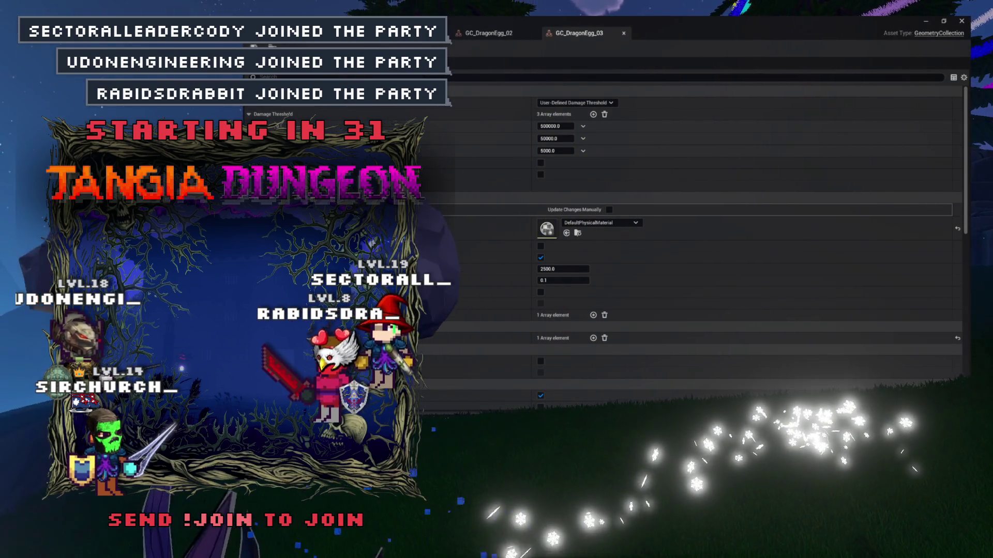
left_click(383, 33)
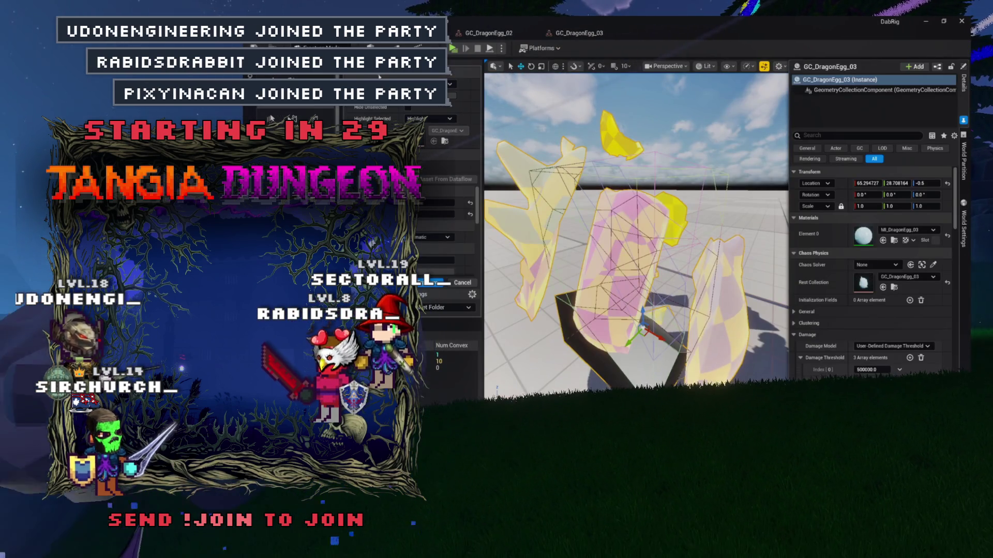
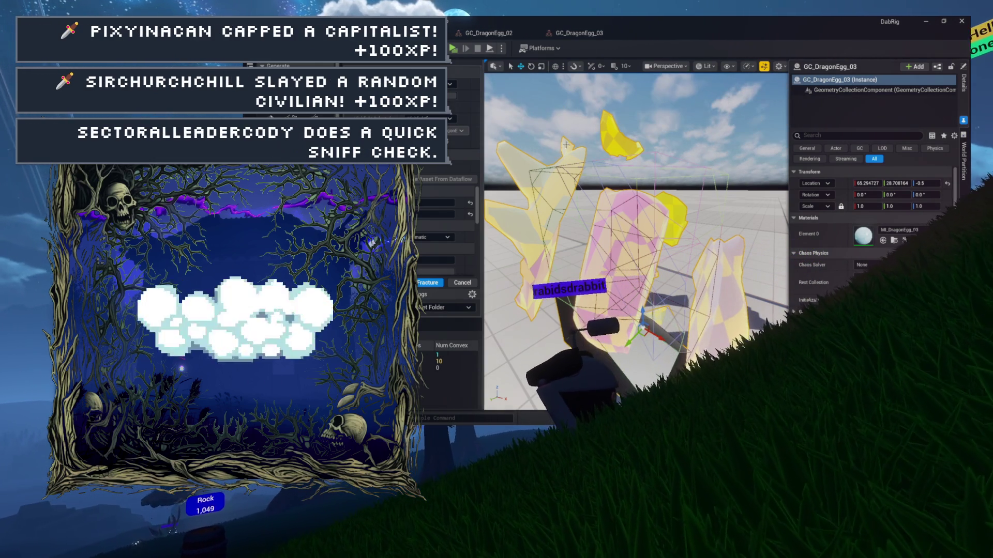
Step: Open GC_DragonEgg_03, enter damage thresholds 50000, 5000 and 500, then return to DabRig
key("ctrl+b")
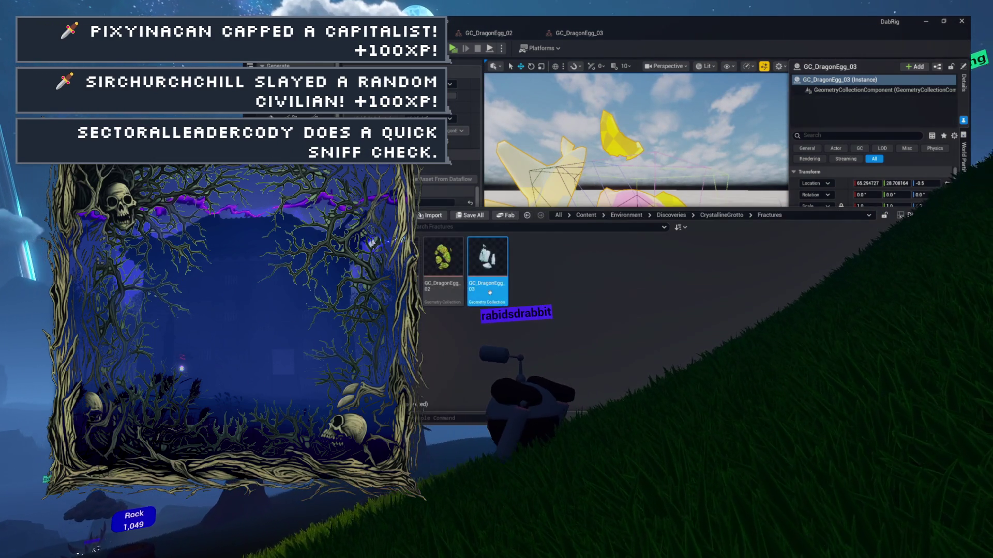
double_click(490, 292)
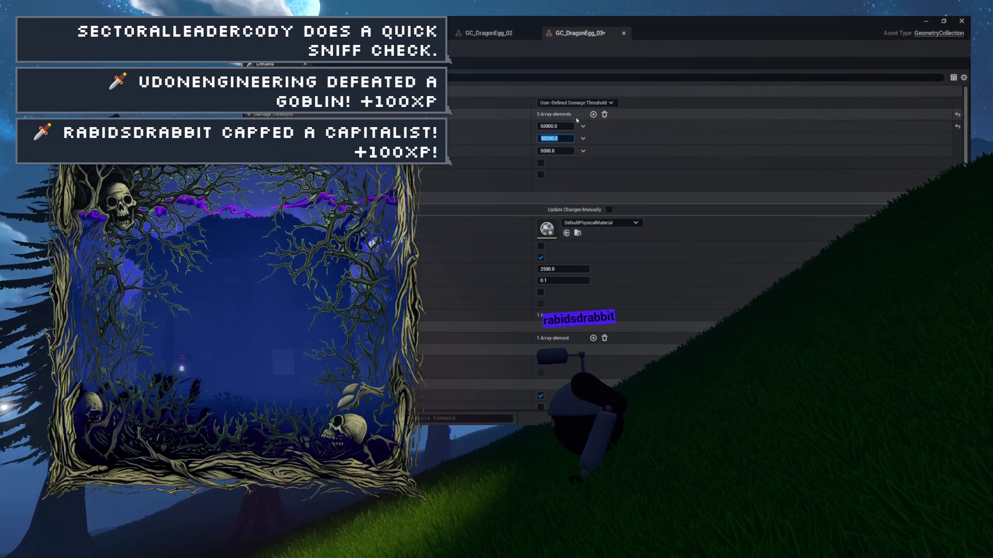
key("Tab")
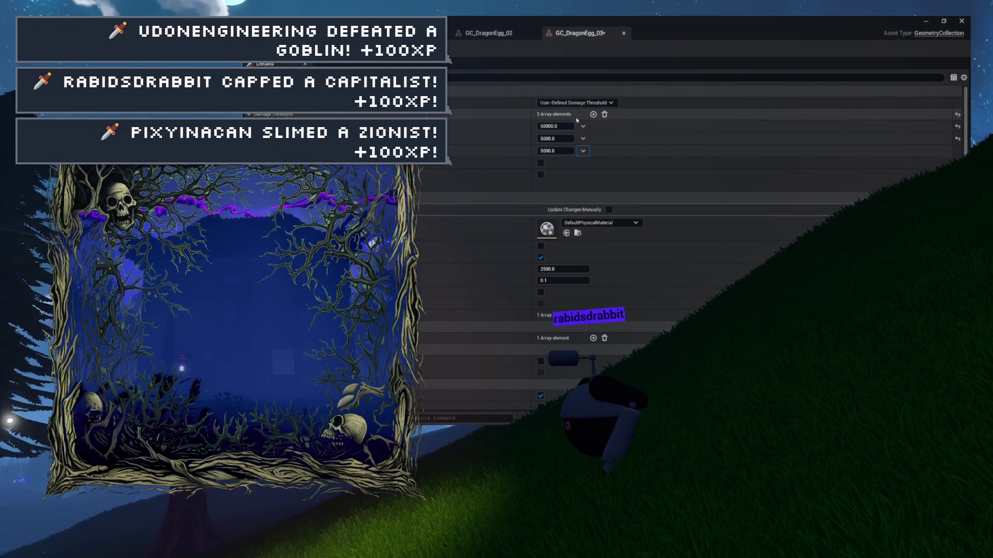
key("Tab")
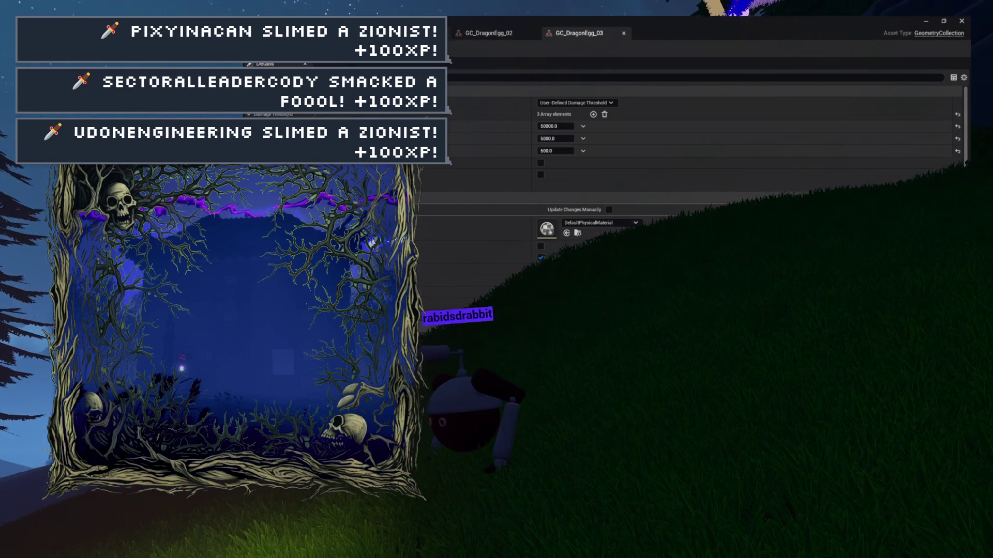
key("alt+Tab")
scroll(520, 180, "down", 10)
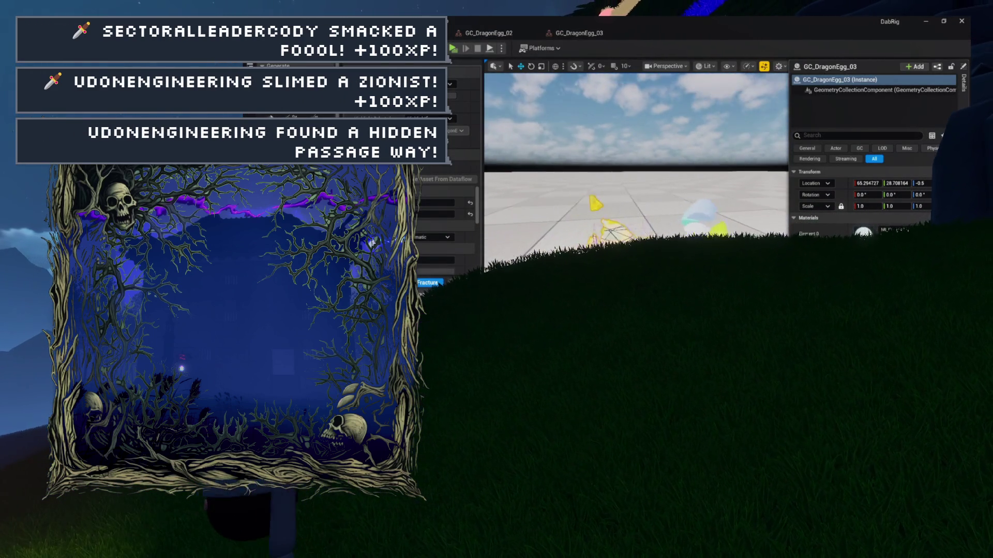
Step: Drop the blue SM_DragonEgg_04 mesh into the viewport and frame it
key("ctrl+space")
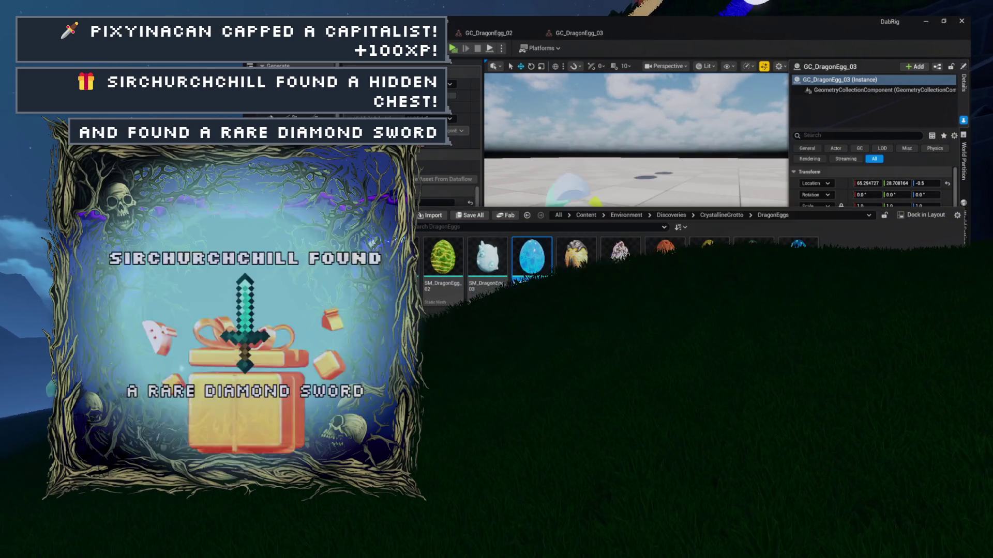
left_click_drag(532, 256, 739, 233)
key("f")
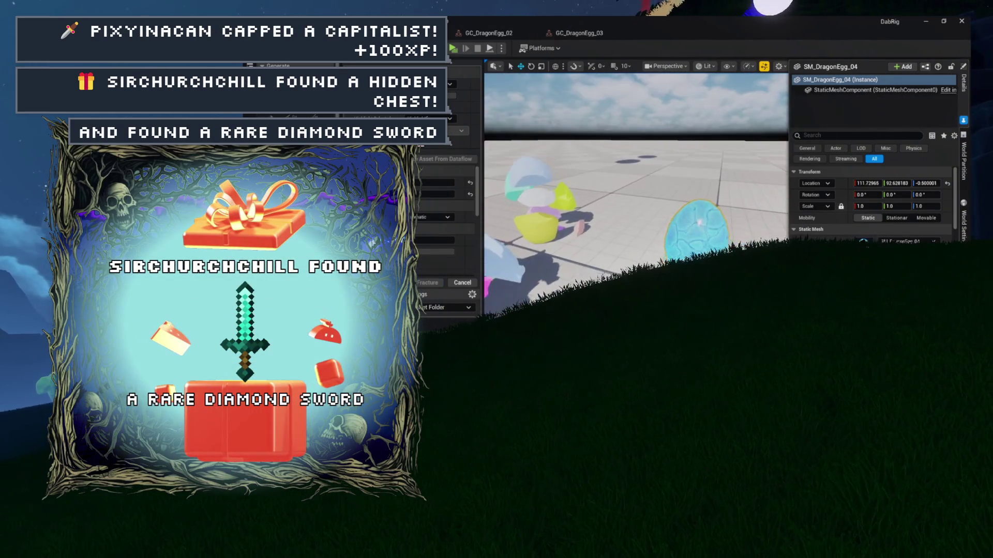
scroll(636, 202, "up", 5)
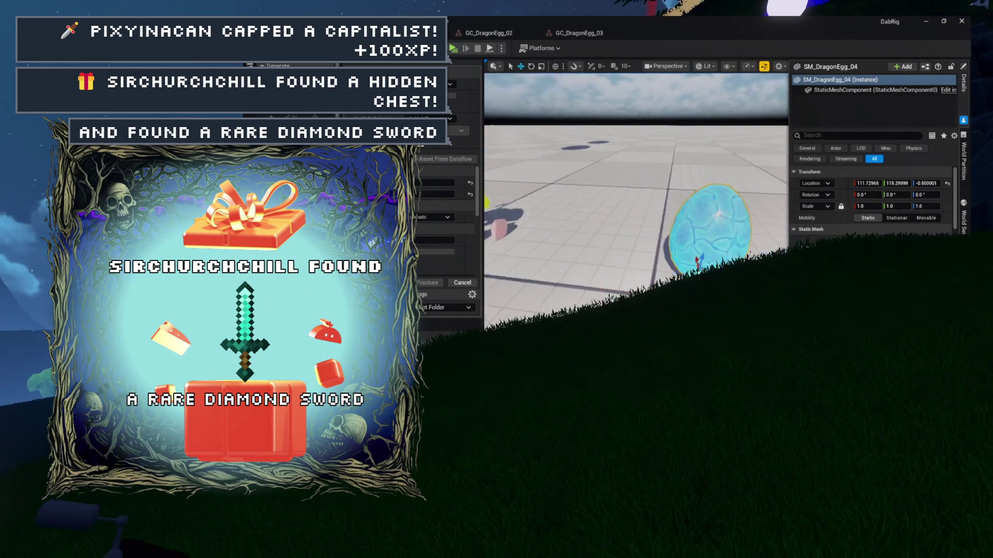
key("f")
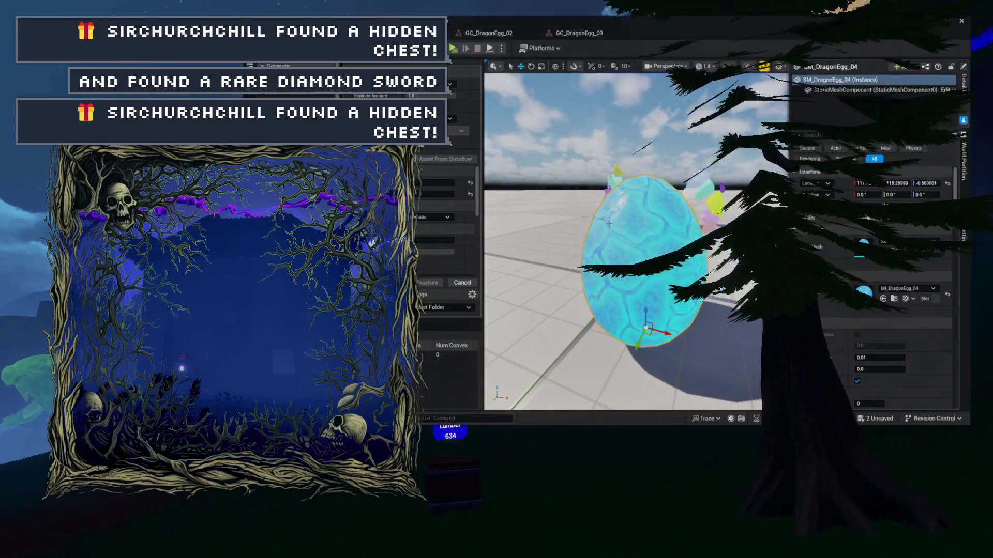
left_click(261, 91)
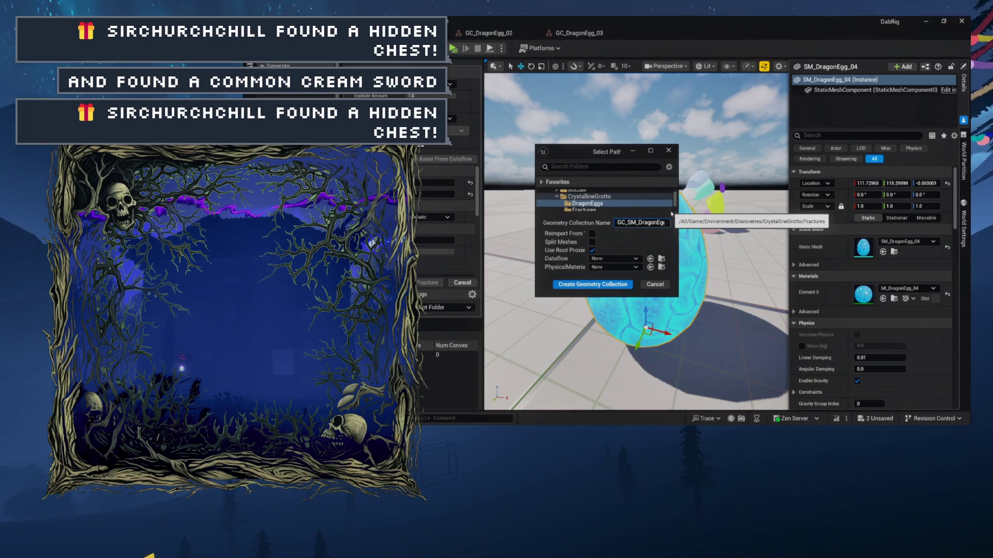
Step: Create the GC_DragonEgg_04 geometry collection, fracture it, then browse to the Fractures folder
type("GC_DragonEgg_04")
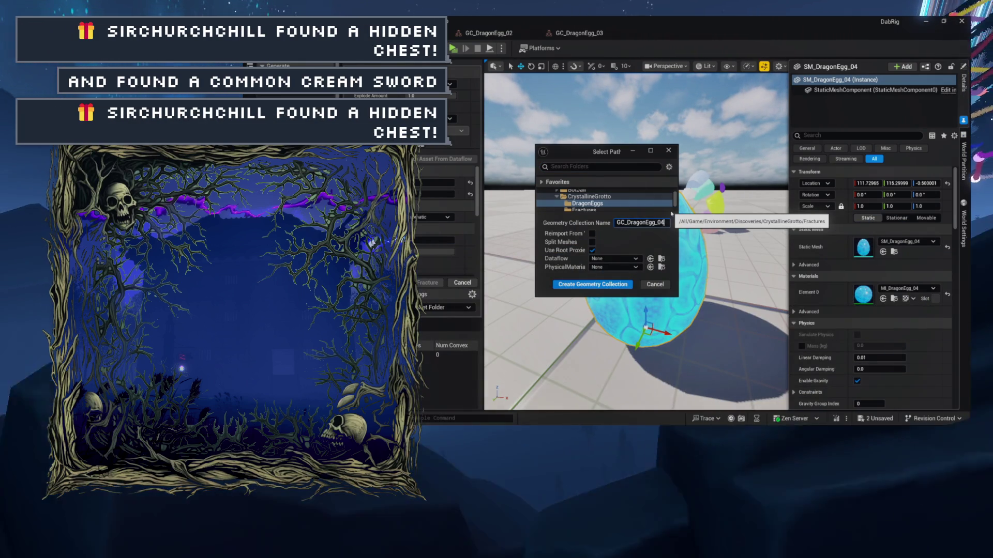
left_click(580, 285)
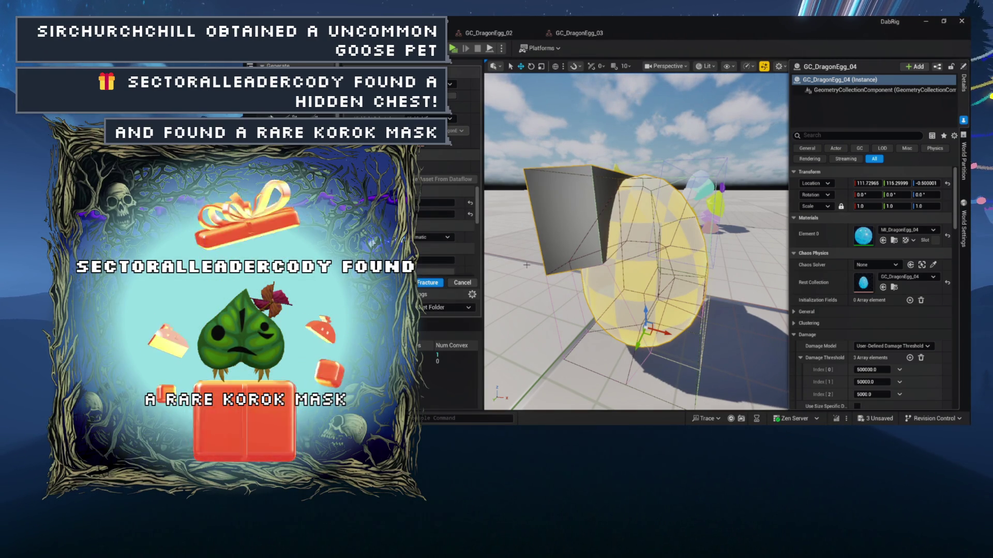
left_click(435, 285)
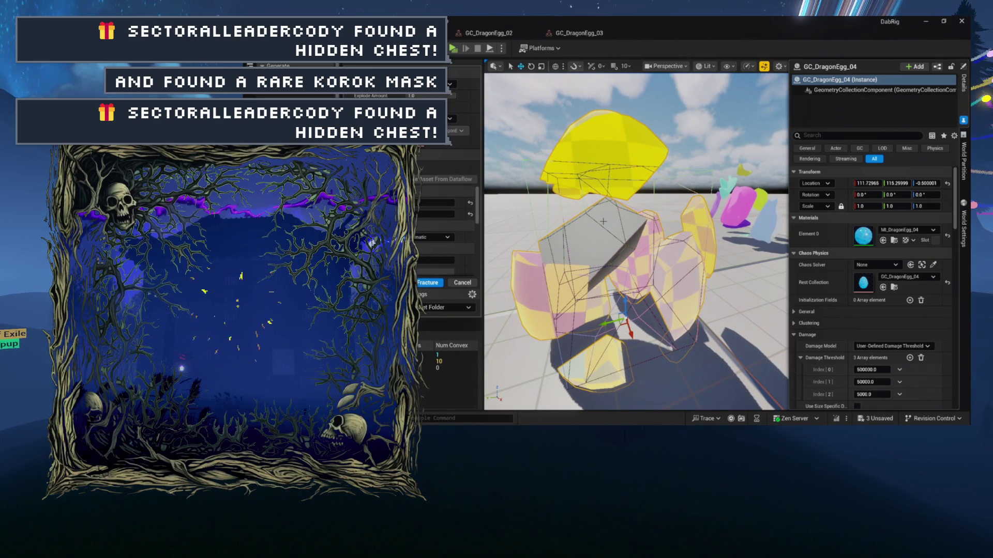
scroll(829, 237, "down", 3)
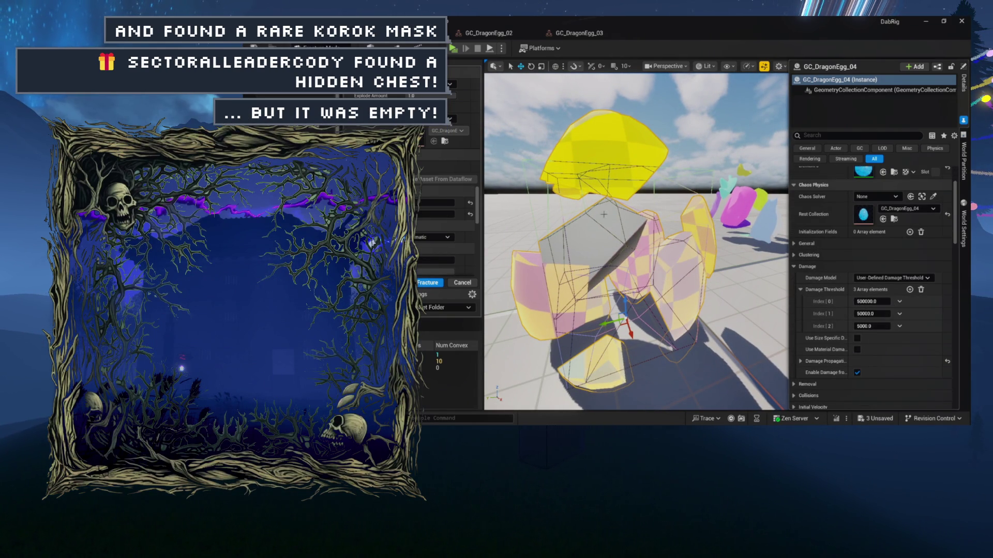
key("ctrl+space")
left_click(398, 269)
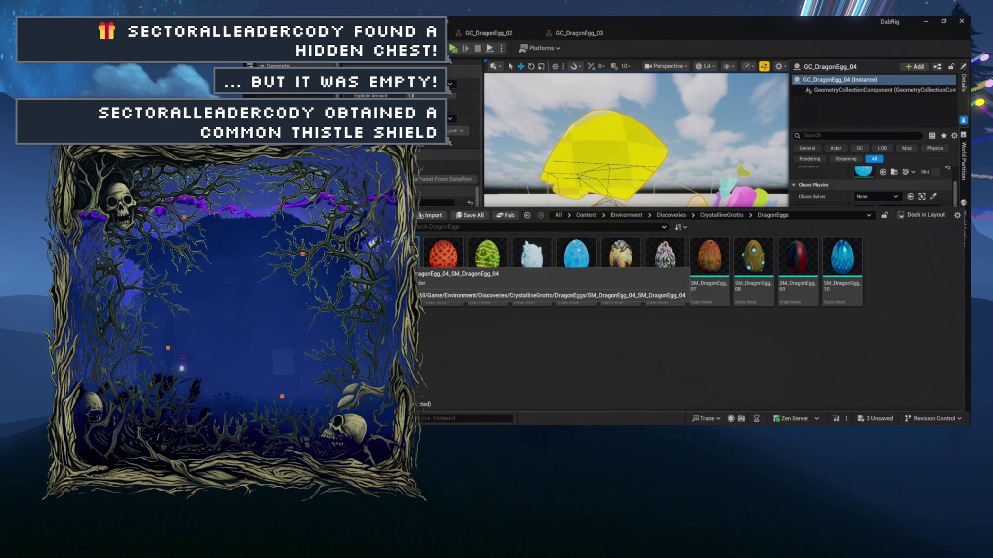
Step: Open GC_DragonEgg_04 from the Fractures folder without Dataflow, then close its editor
double_click(420, 309)
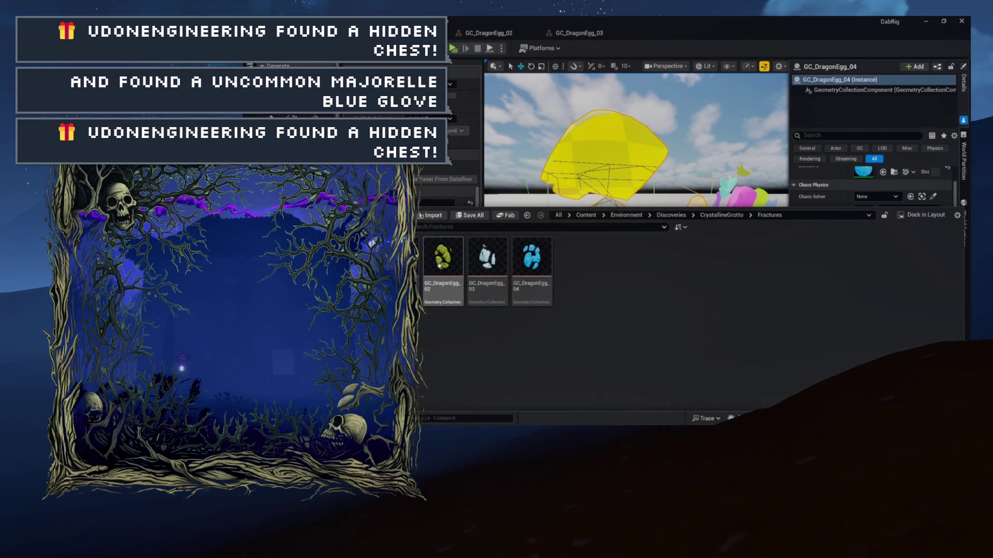
double_click(532, 261)
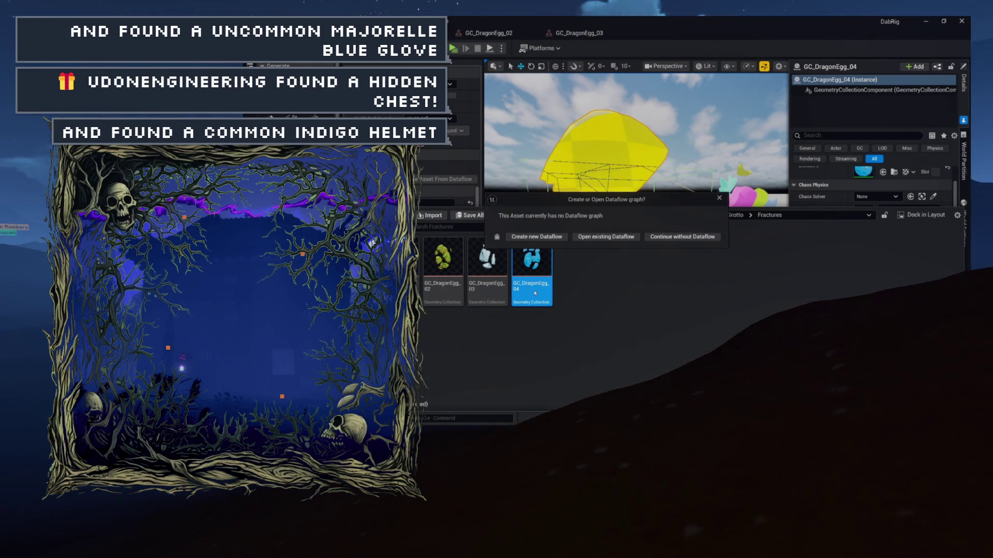
left_click(686, 238)
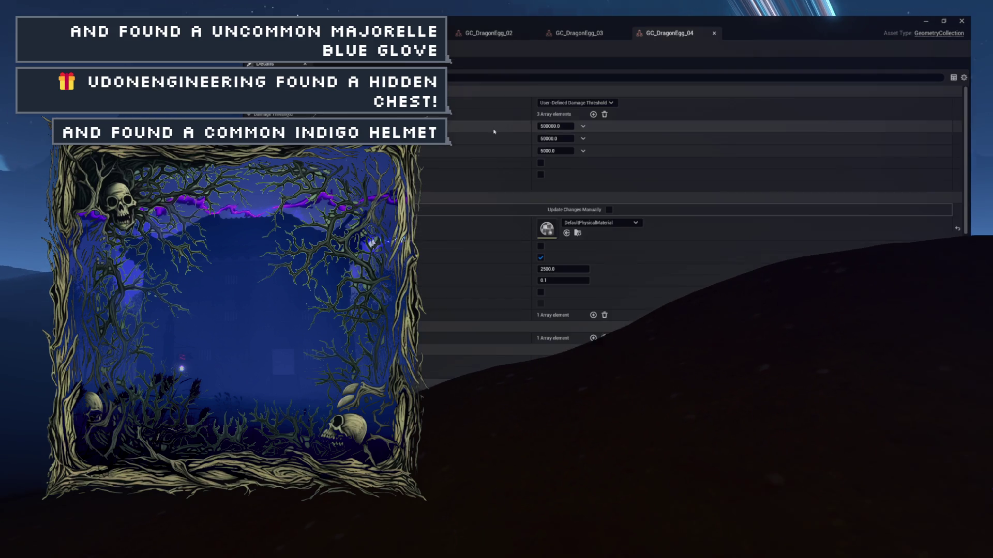
left_click(533, 34)
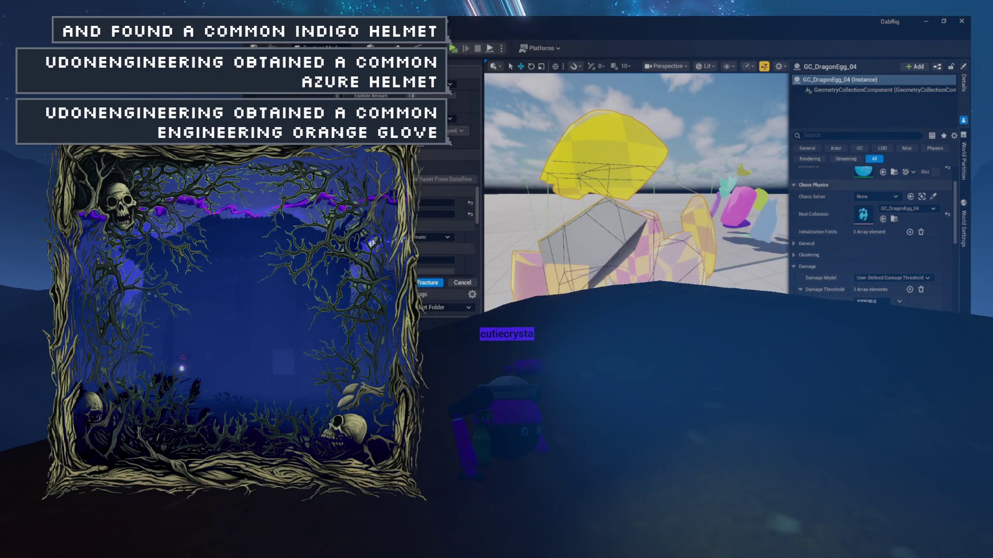
Step: Place the golden SM_DragonEgg_05 mesh in the level and nudge it into position
key("ctrl+space")
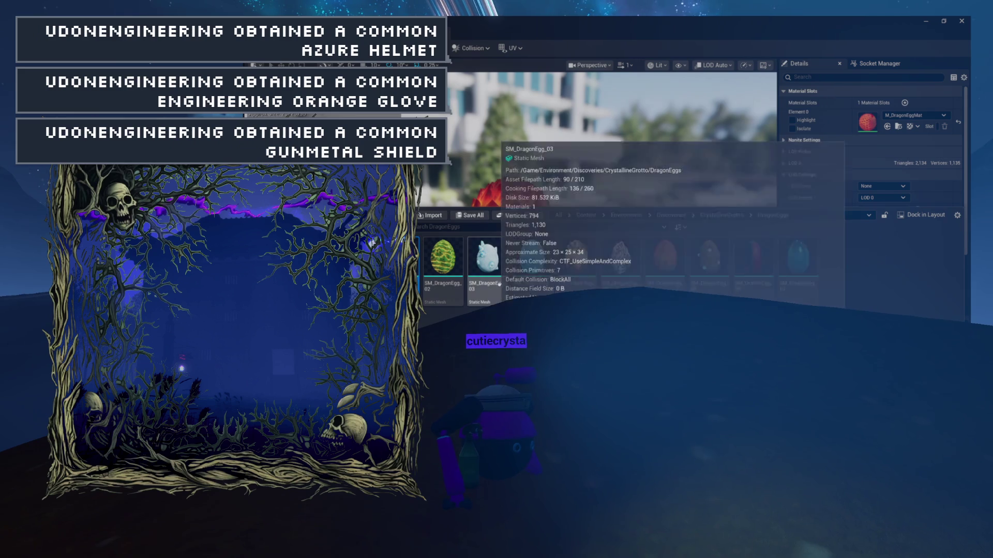
left_click(575, 290)
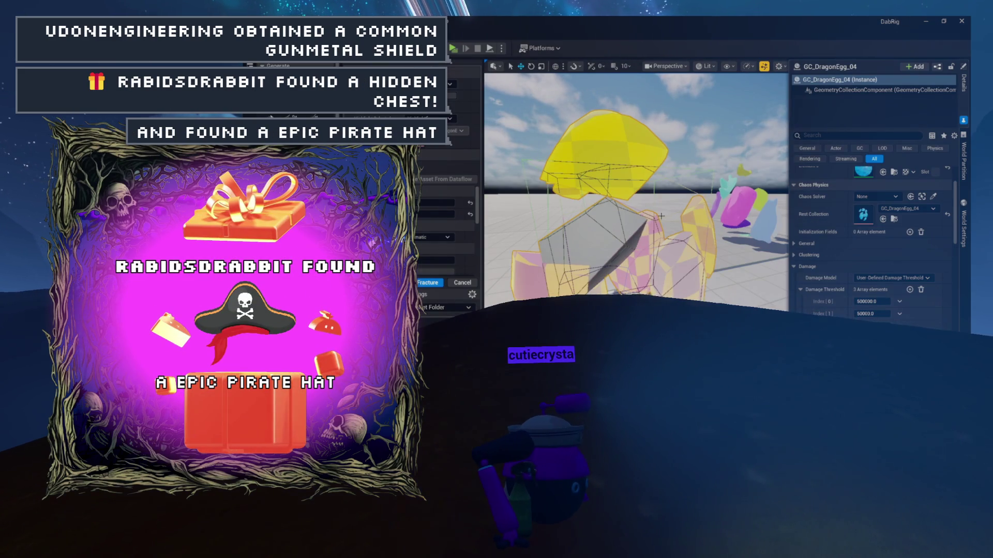
key("ctrl+space")
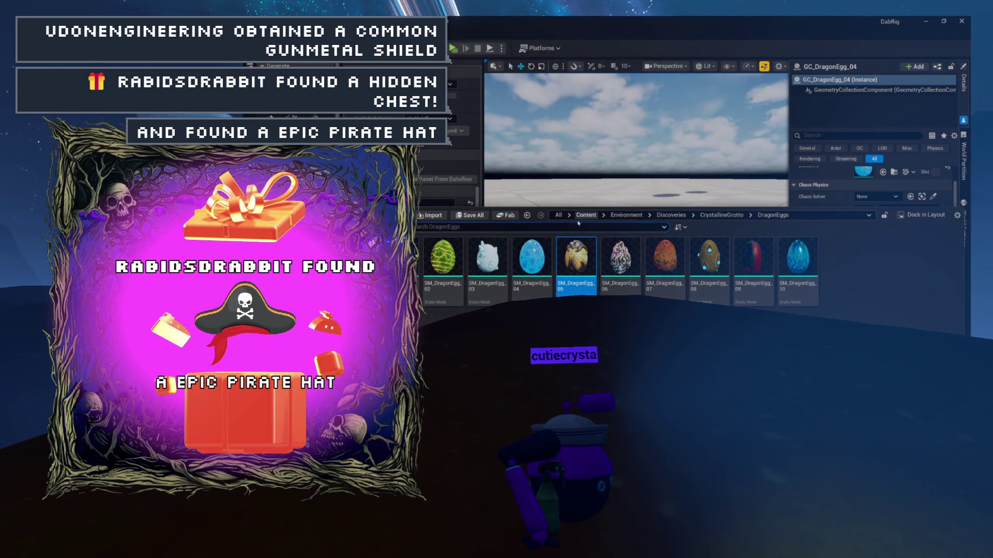
left_click_drag(586, 292, 628, 247)
mouse_move(685, 238)
left_mouse_down()
mouse_move(665, 235)
mouse_move(664, 245)
left_mouse_up()
scroll(636, 194, "up", 10)
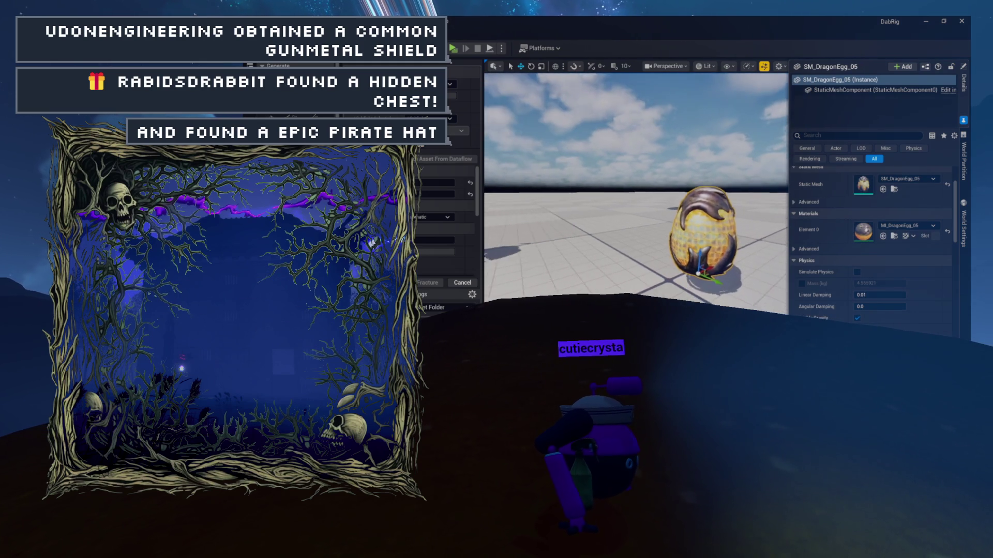
scroll(636, 194, "down", 8)
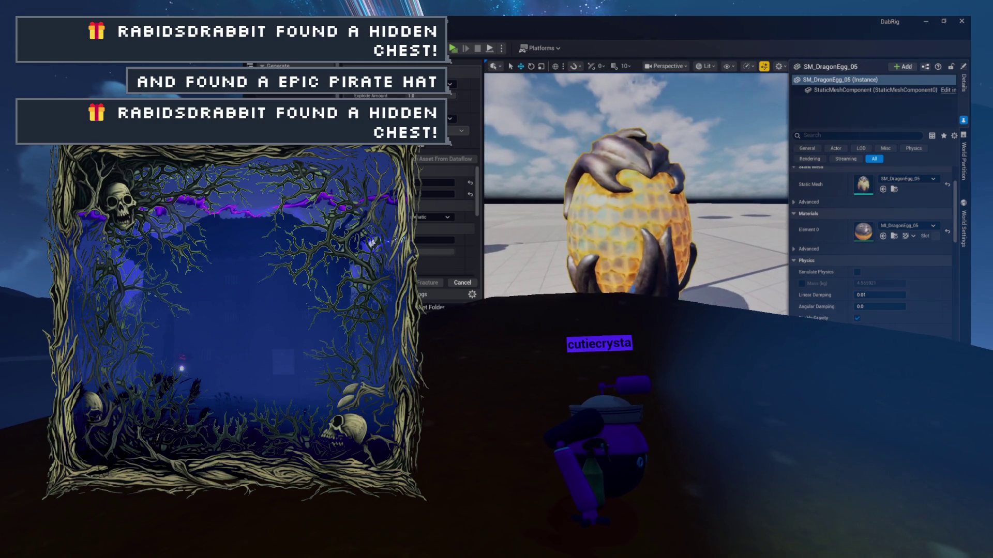
scroll(636, 194, "up", 1)
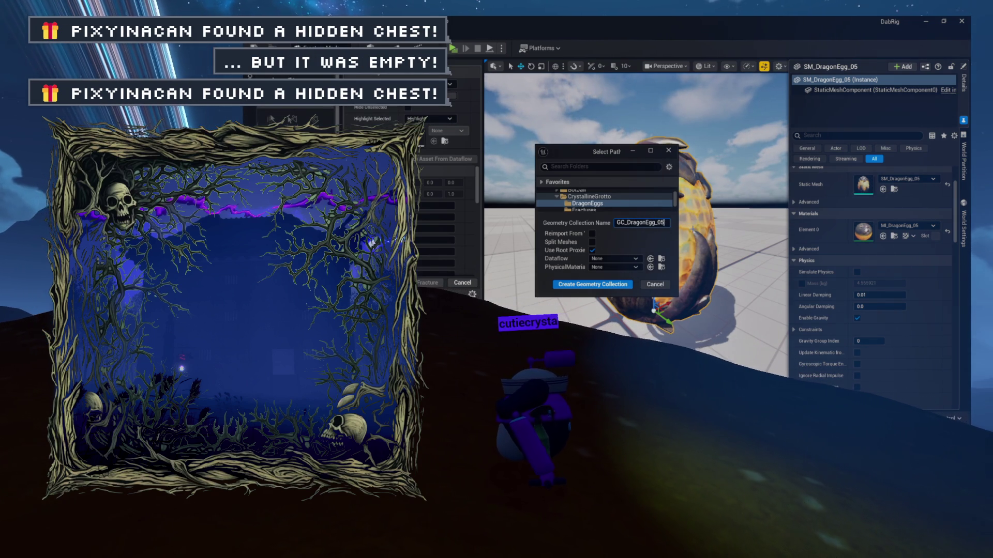
Step: Create GC_DragonEgg_05 in the Fractures folder and preview Cluster, Radial, Slice and Brick patterns
left_click(595, 209)
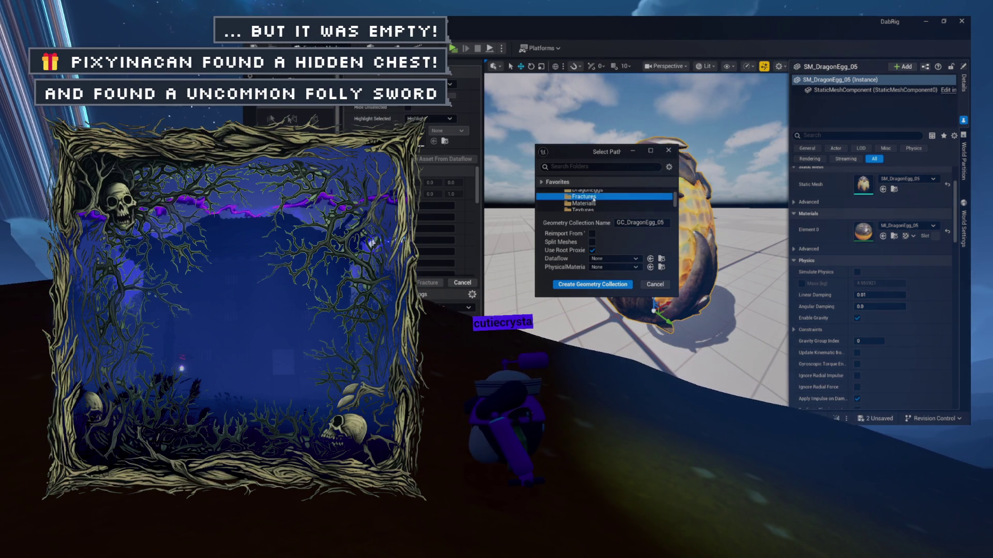
left_click(614, 286)
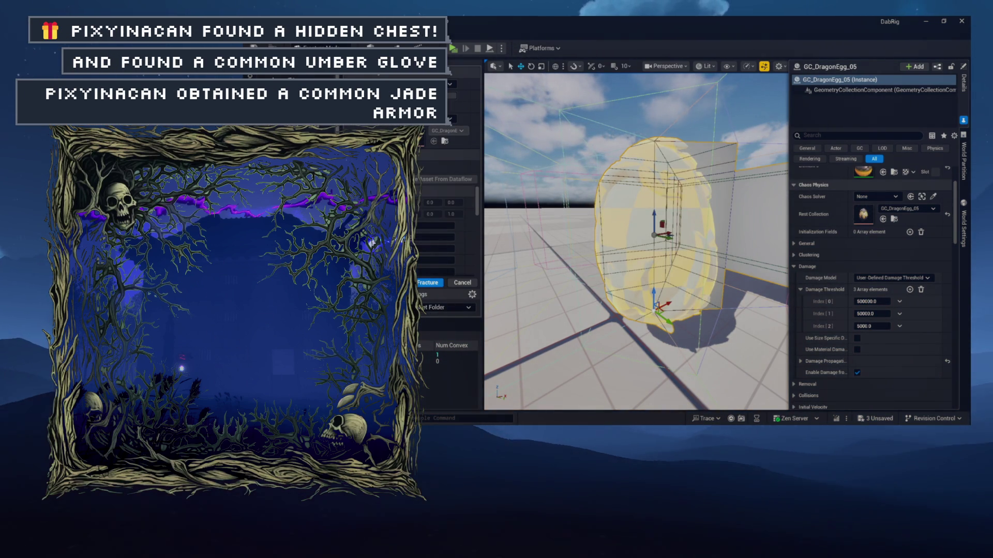
left_click(391, 211)
left_click(392, 213)
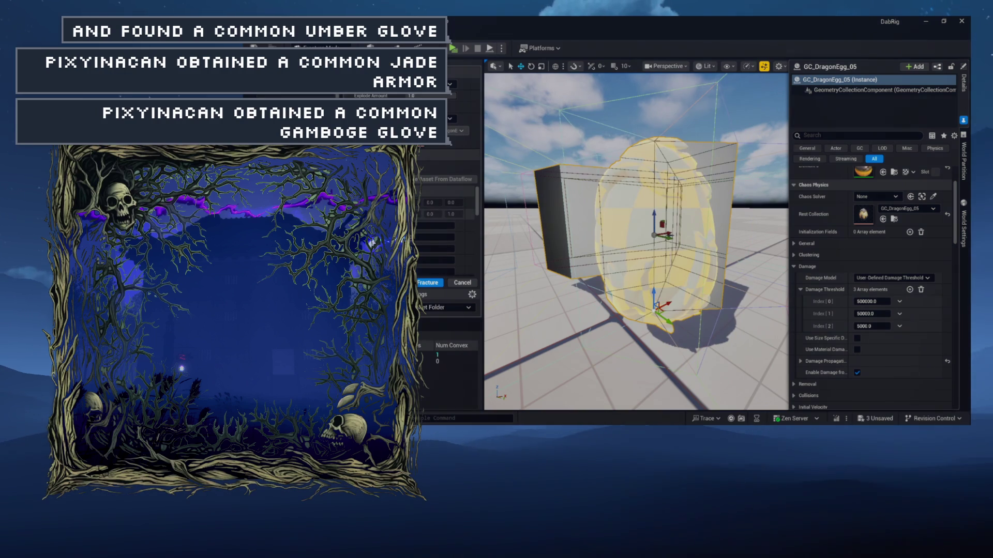
left_click(392, 213)
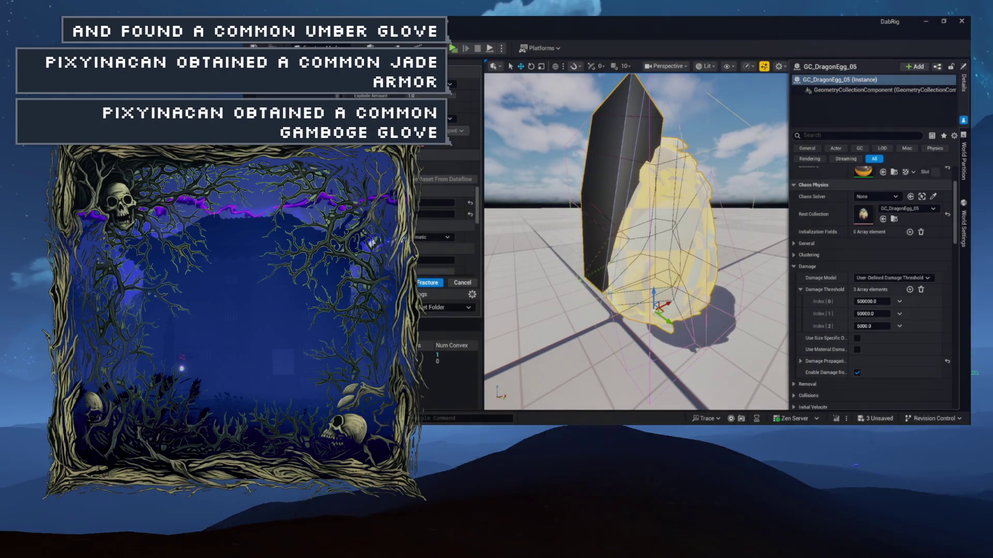
left_click(391, 213)
left_click(392, 213)
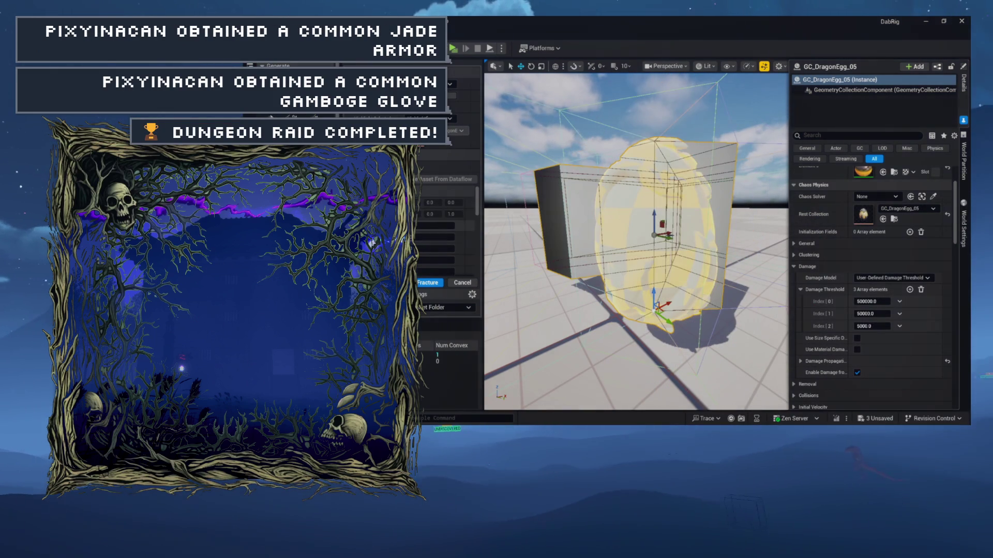
Step: Fracture the egg into pink and yellow pieces and frame the result
mouse_move(627, 223)
left_mouse_down()
mouse_move(657, 284)
mouse_move(648, 233)
mouse_move(636, 225)
left_mouse_up()
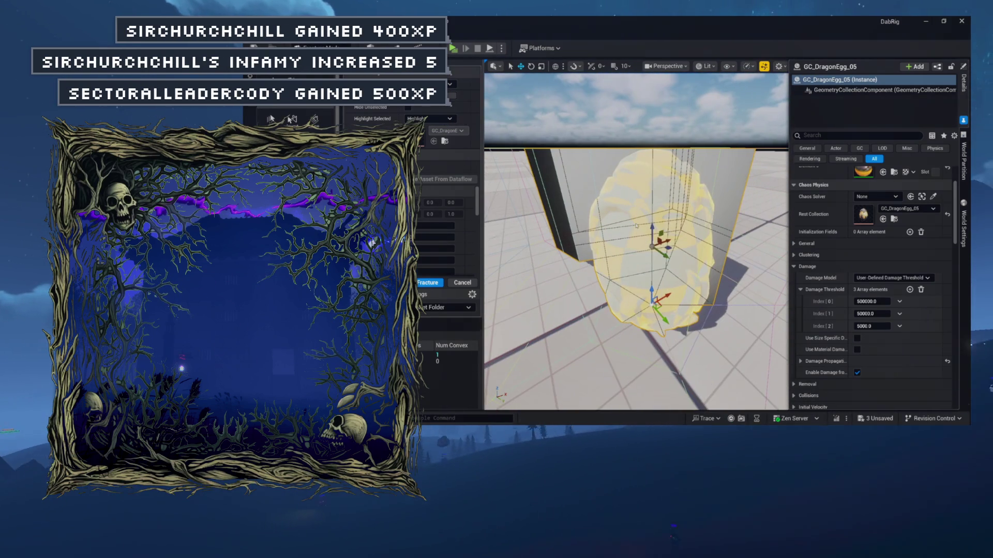
left_click(428, 282)
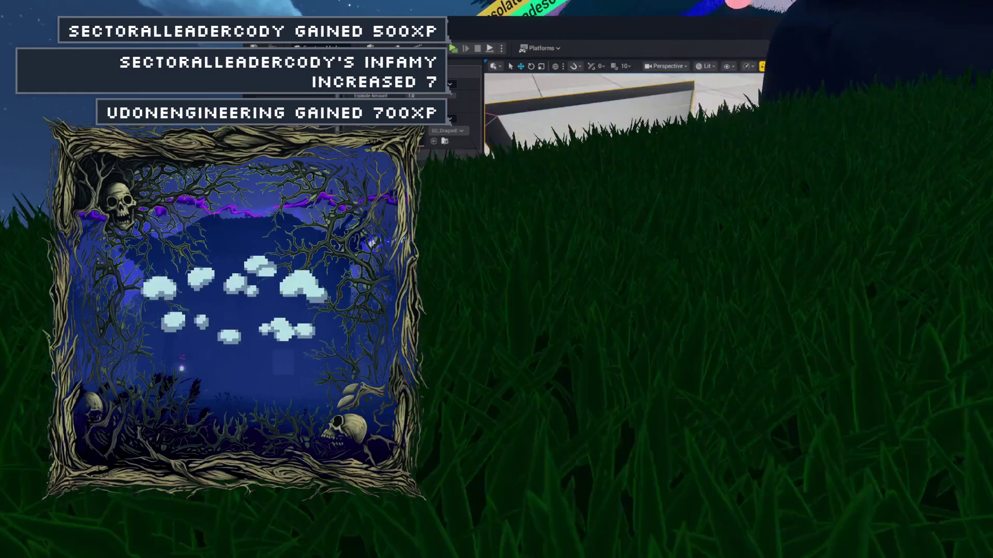
key("f")
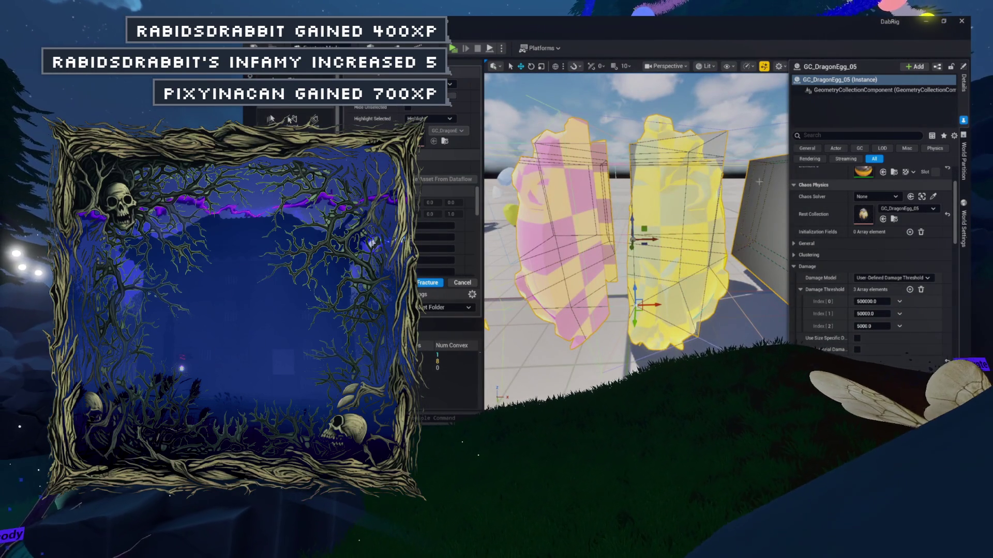
key("ctrl+space")
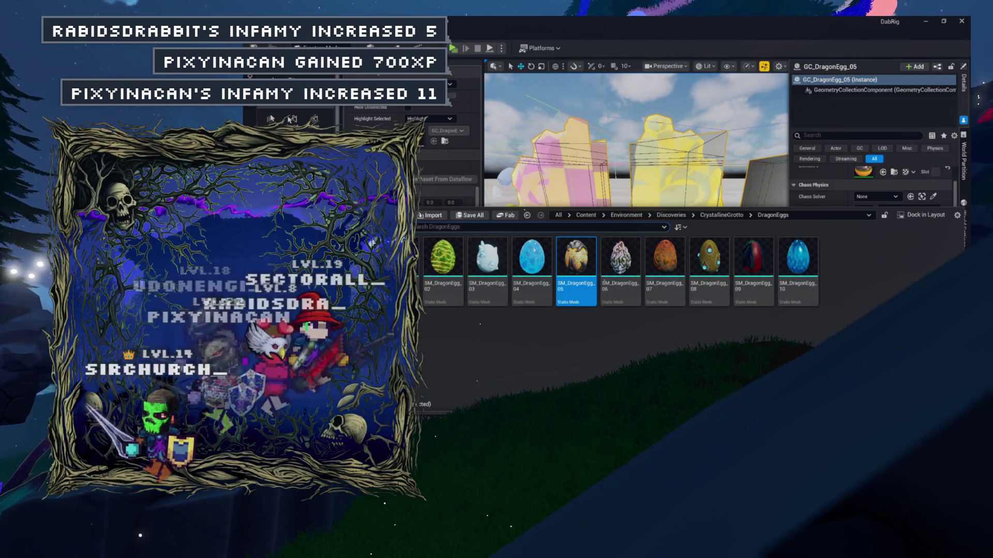
Step: Inspect the GC_DragonEgg_05 and SM_DragonEgg_06 assets, then drag SM_DragonEgg_06 into the level
key("ctrl+b")
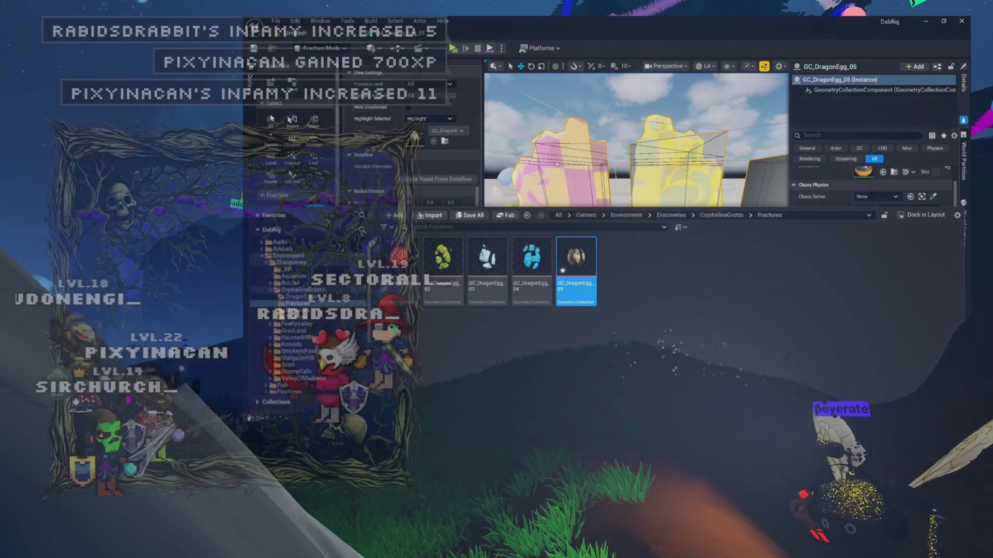
key("Return")
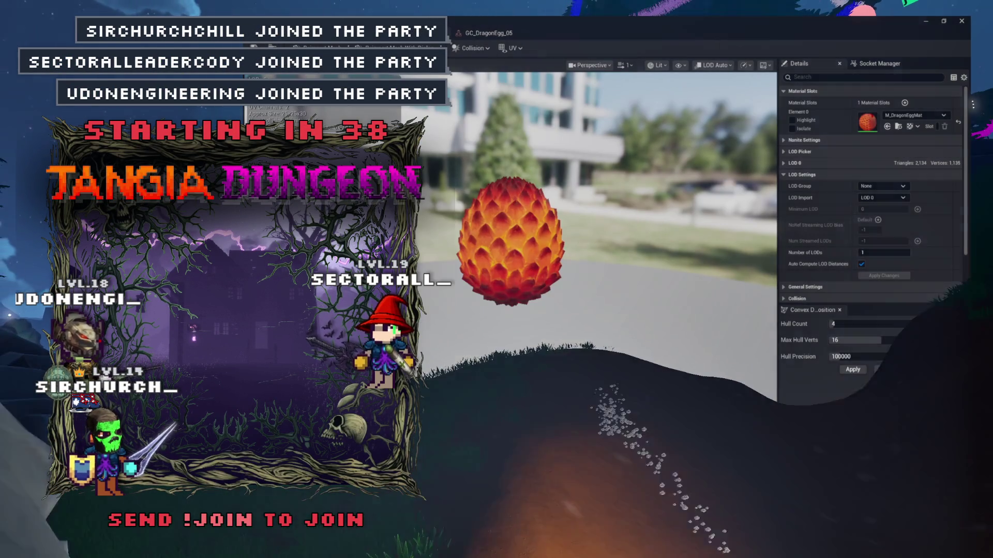
key("ctrl+space")
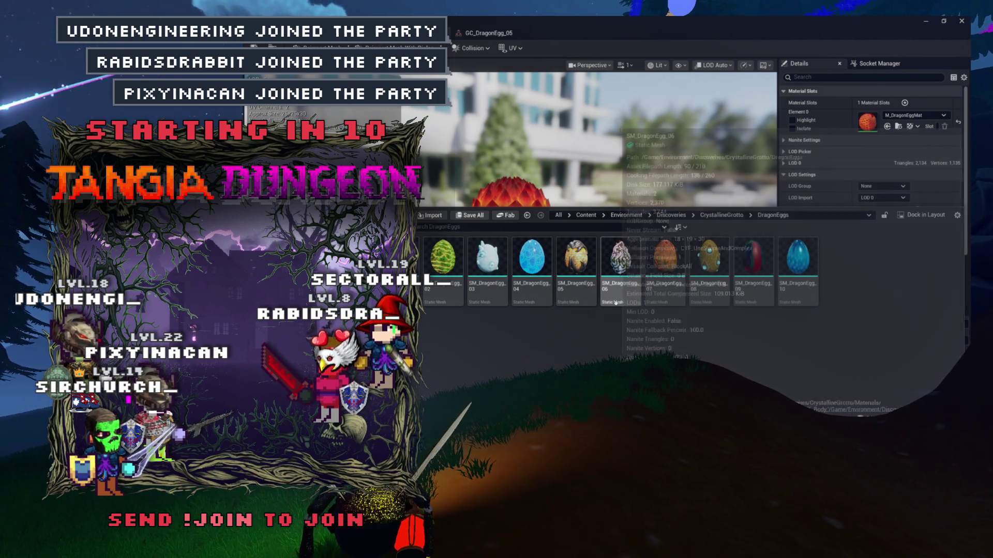
double_click(602, 305)
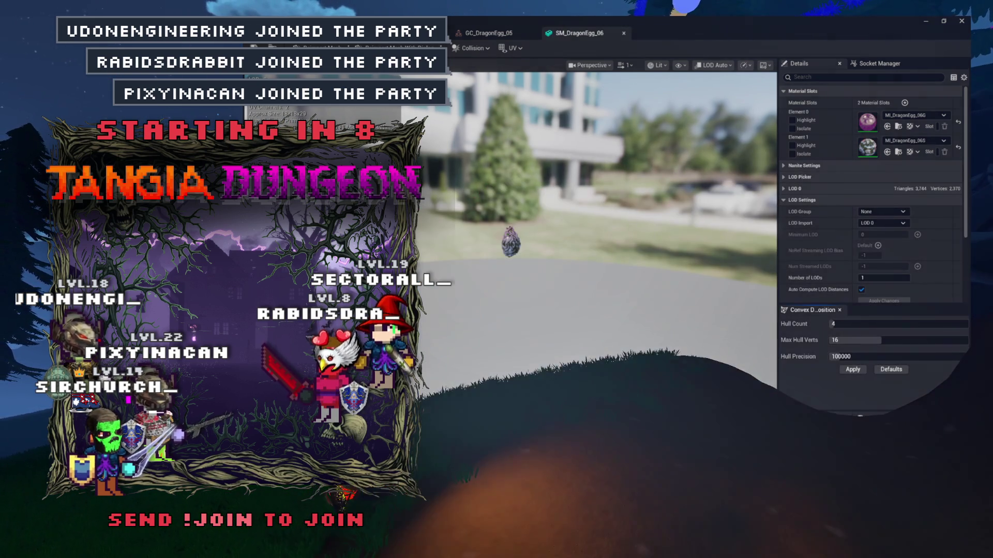
left_click(489, 33)
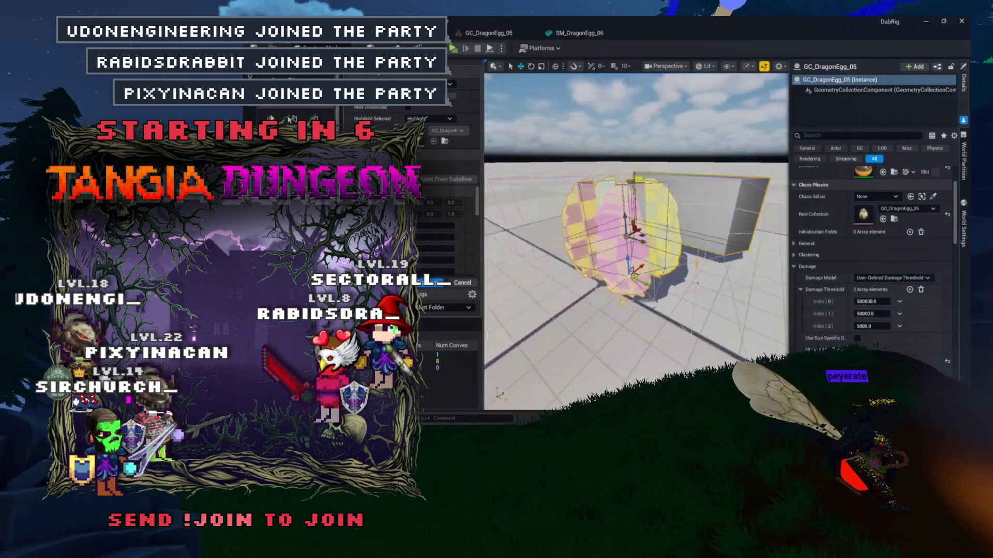
key("ctrl+space")
mouse_move(615, 295)
left_mouse_down()
mouse_move(655, 207)
mouse_move(657, 268)
left_mouse_up()
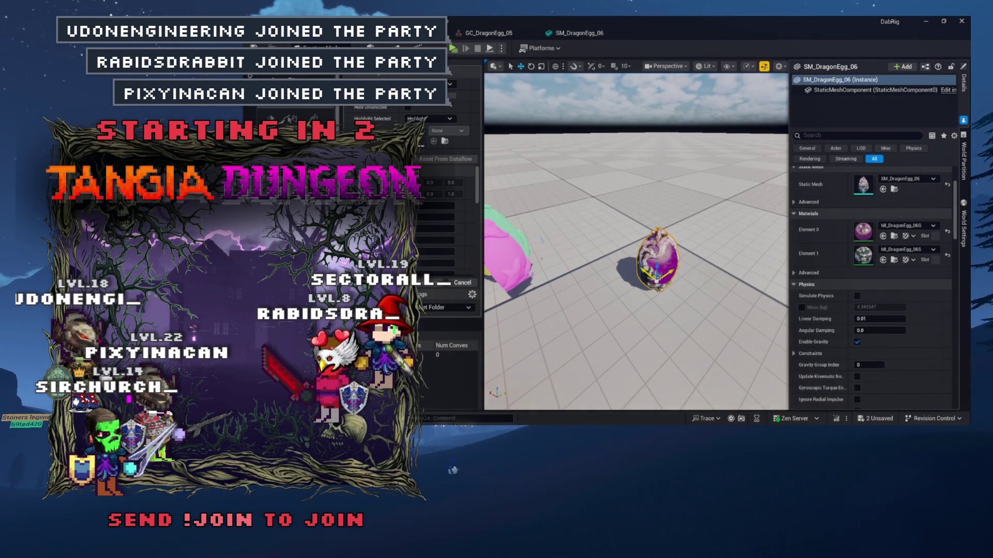
Step: Frame the purple egg and name its new collection GC_DragonEgg_06 in the Fractures folder
key("w")
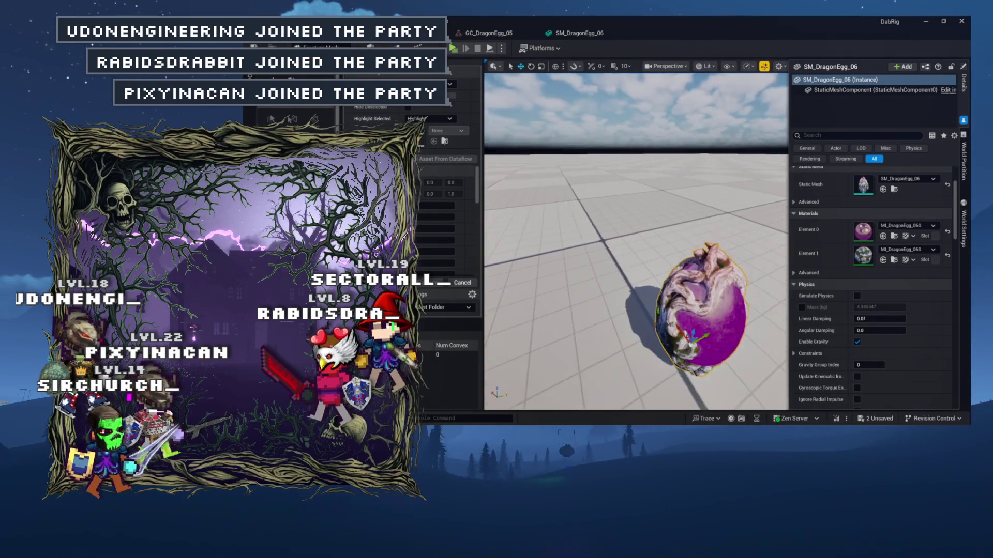
key("f")
left_click_drag(602, 275, 601, 275)
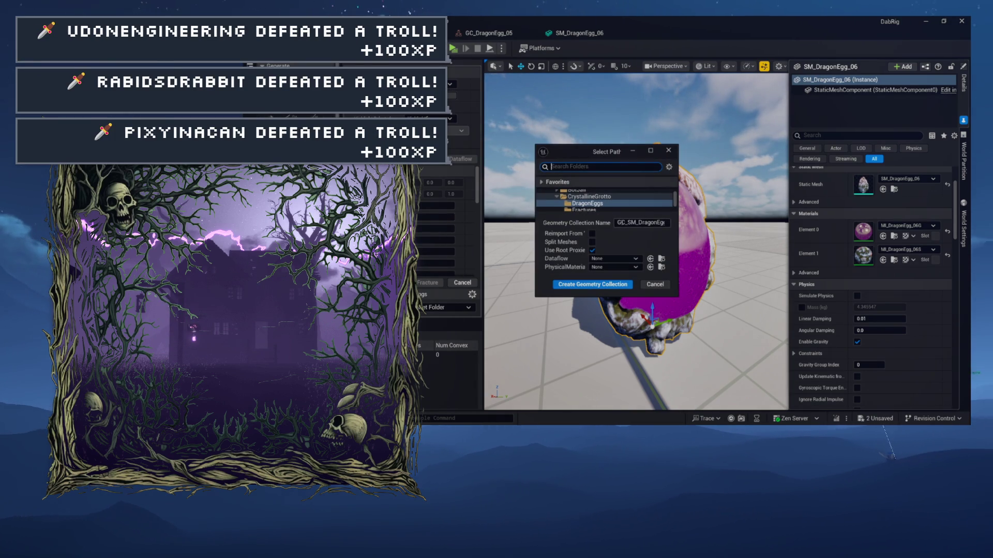
left_click(594, 210)
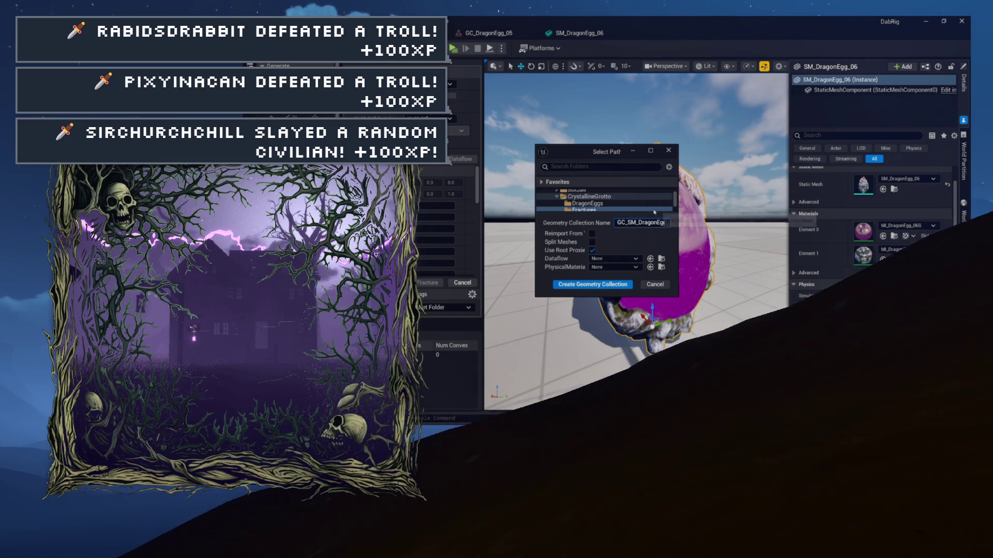
key("Delete")
key("Delete")
key("Delete")
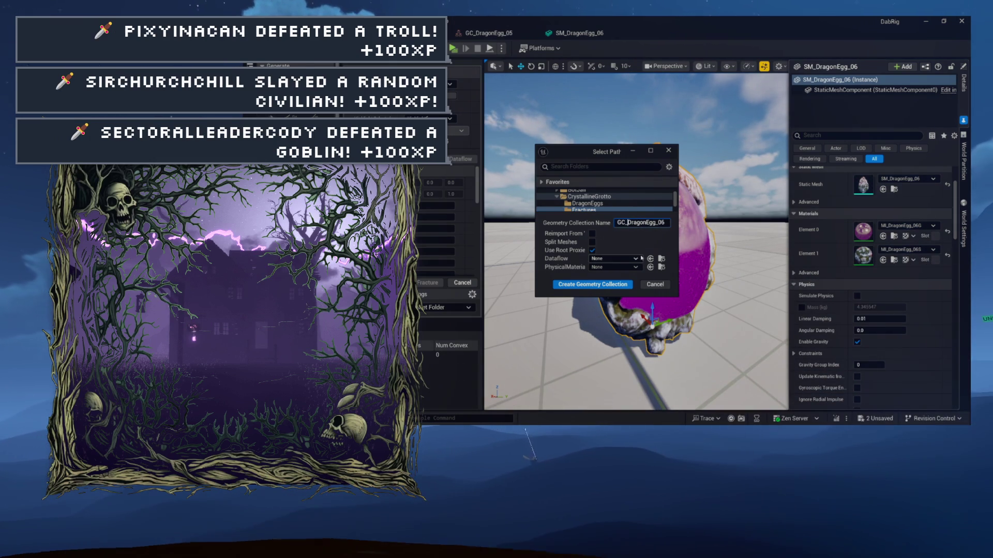
Step: Create GC_DragonEgg_06 and check its damage thresholds of 500000, 50000 and 5000
left_click(627, 285)
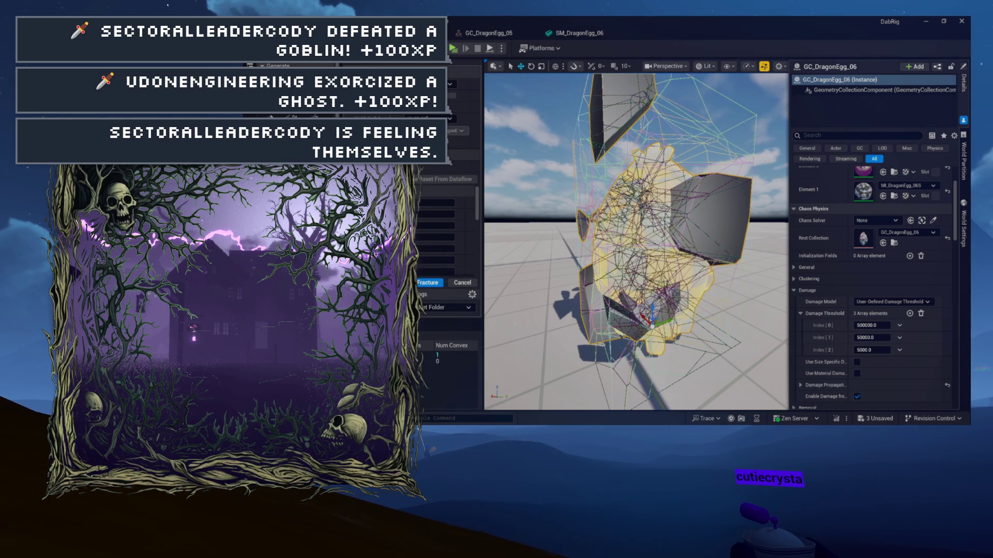
key("Escape")
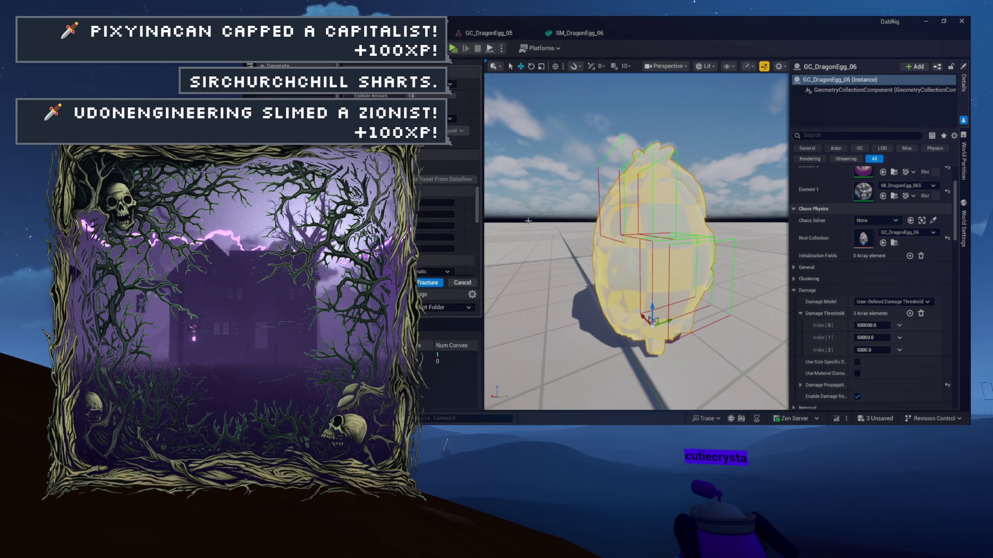
mouse_move(572, 219)
left_mouse_down()
mouse_move(626, 228)
mouse_move(649, 253)
mouse_move(674, 222)
left_mouse_up()
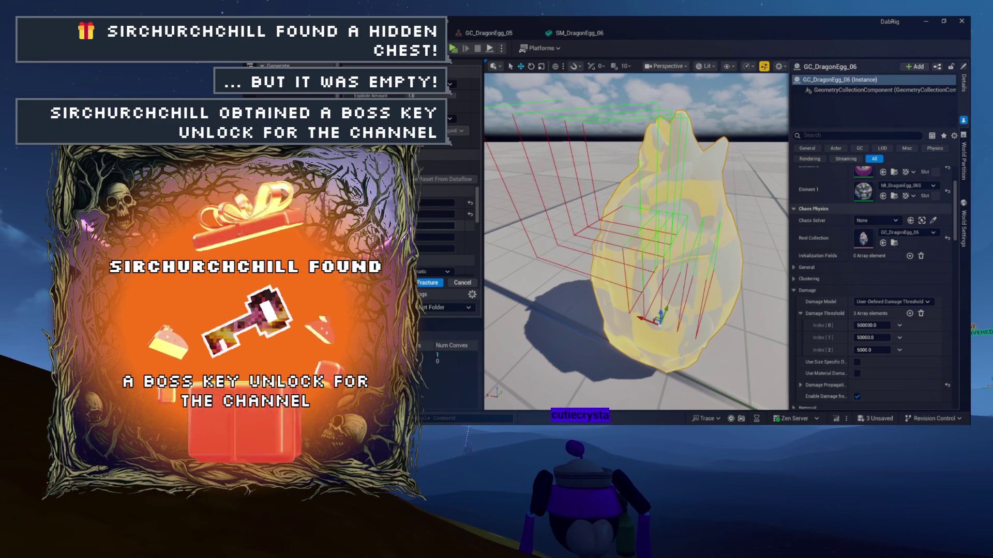
Step: Try a 109-piece fracture on GC_DragonEgg_06, then reset it to a whole egg
left_click(437, 226)
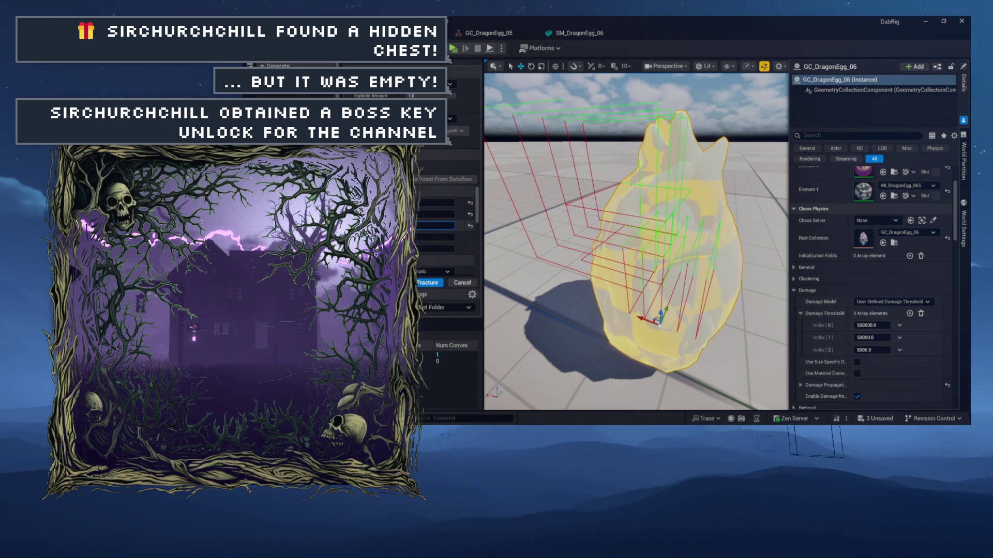
left_click_drag(636, 243, 729, 243)
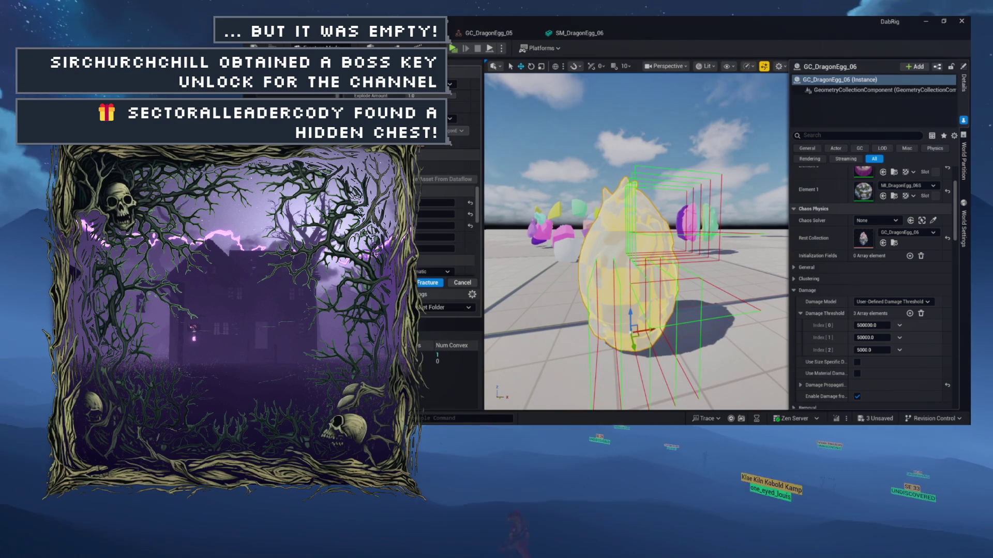
left_click_drag(636, 243, 580, 243)
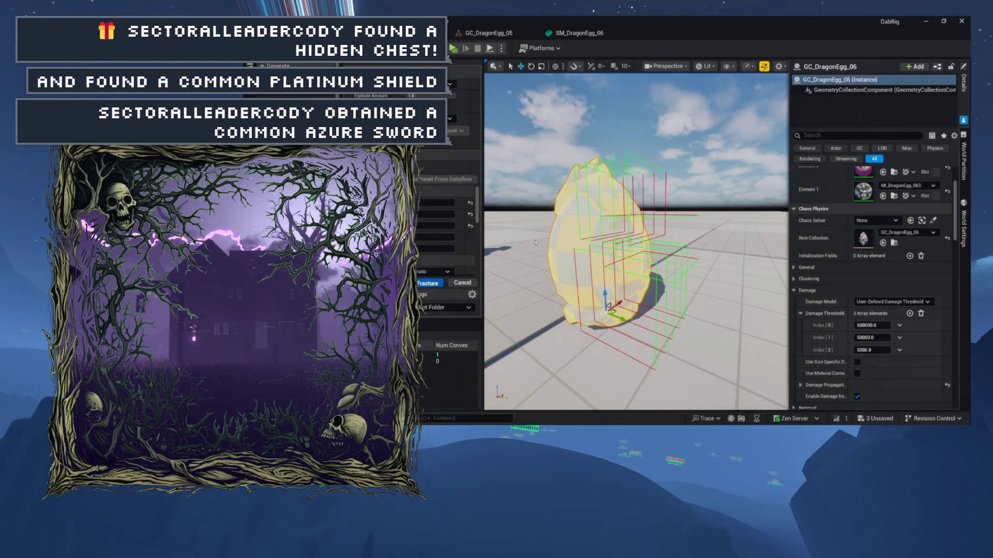
left_click(427, 282)
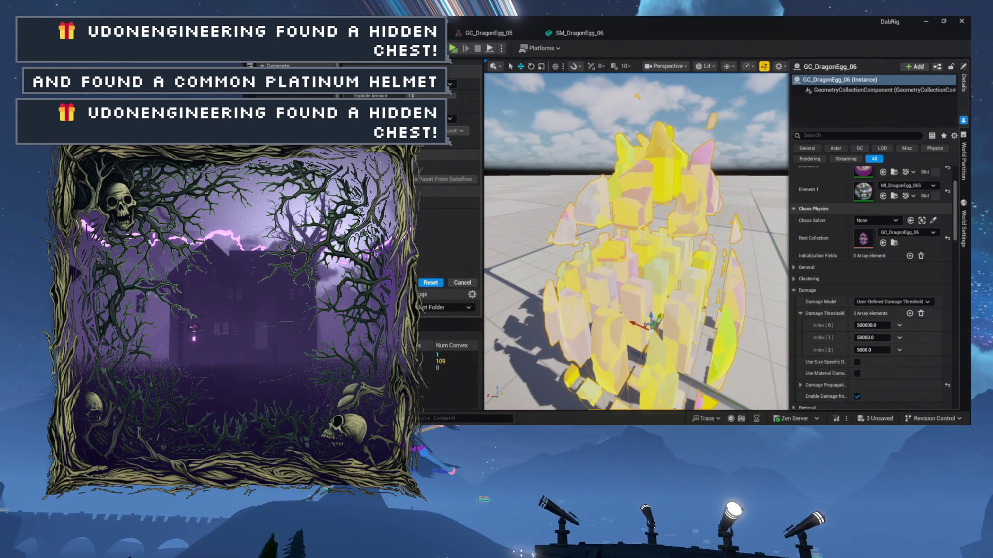
left_click(429, 283)
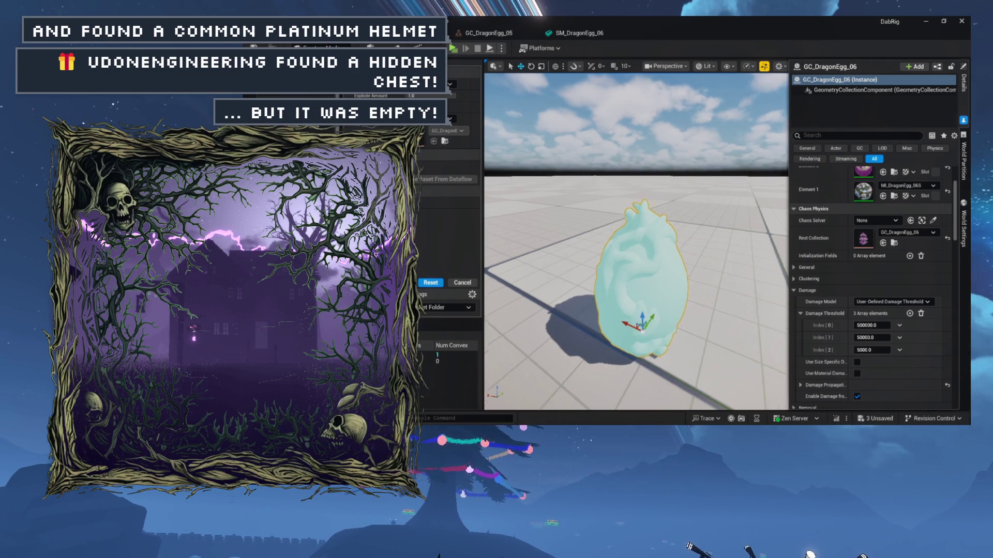
scroll(636, 243, "up", 5)
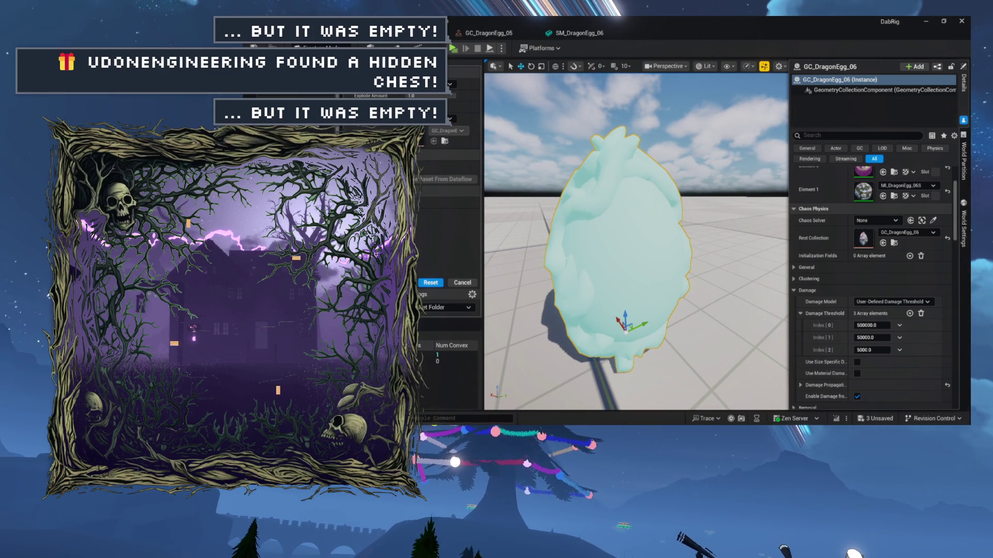
left_click(409, 217)
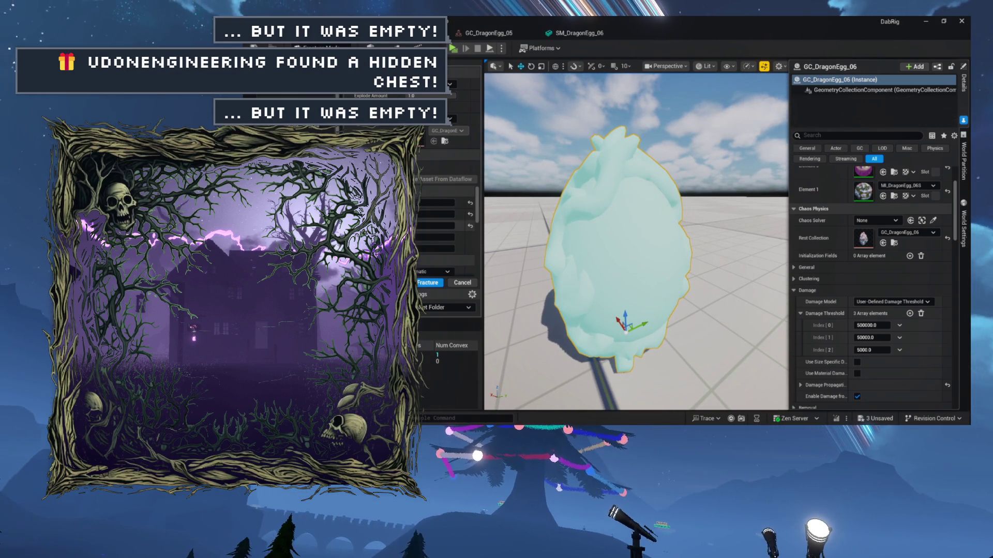